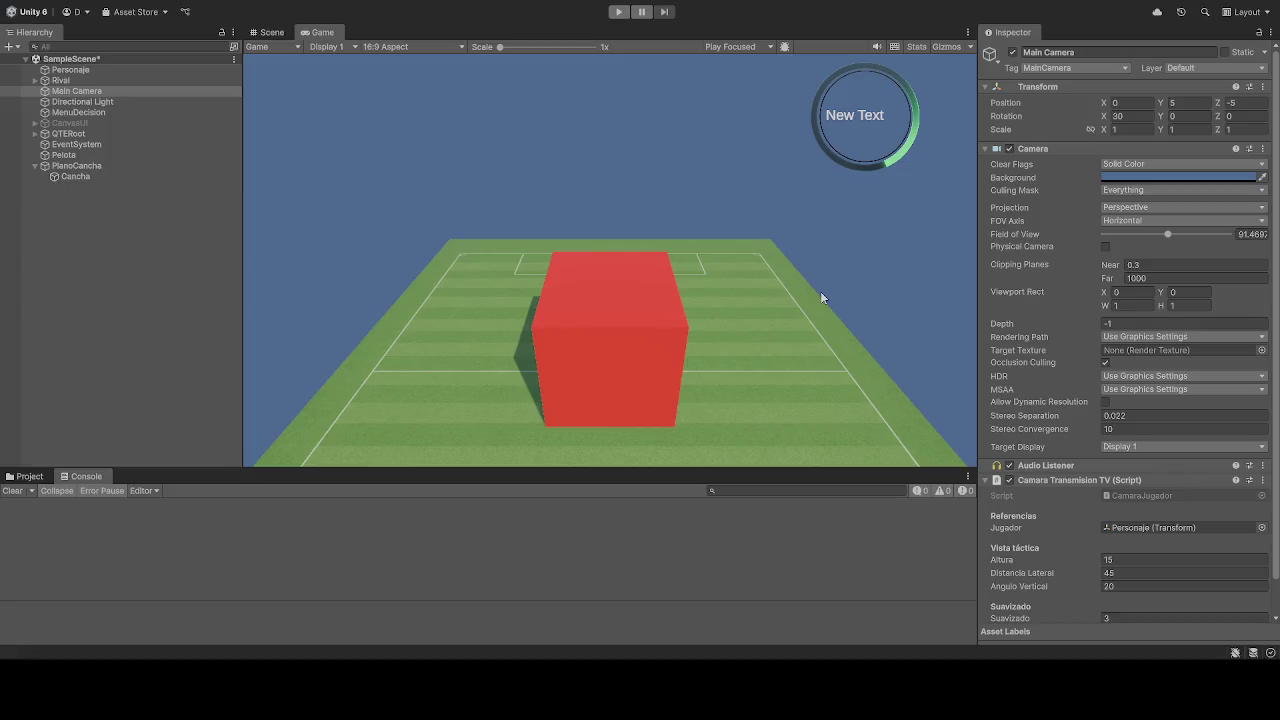
- Enter Play mode and trial an Altura of 35 before keeping it at 15
left_click(619, 12)
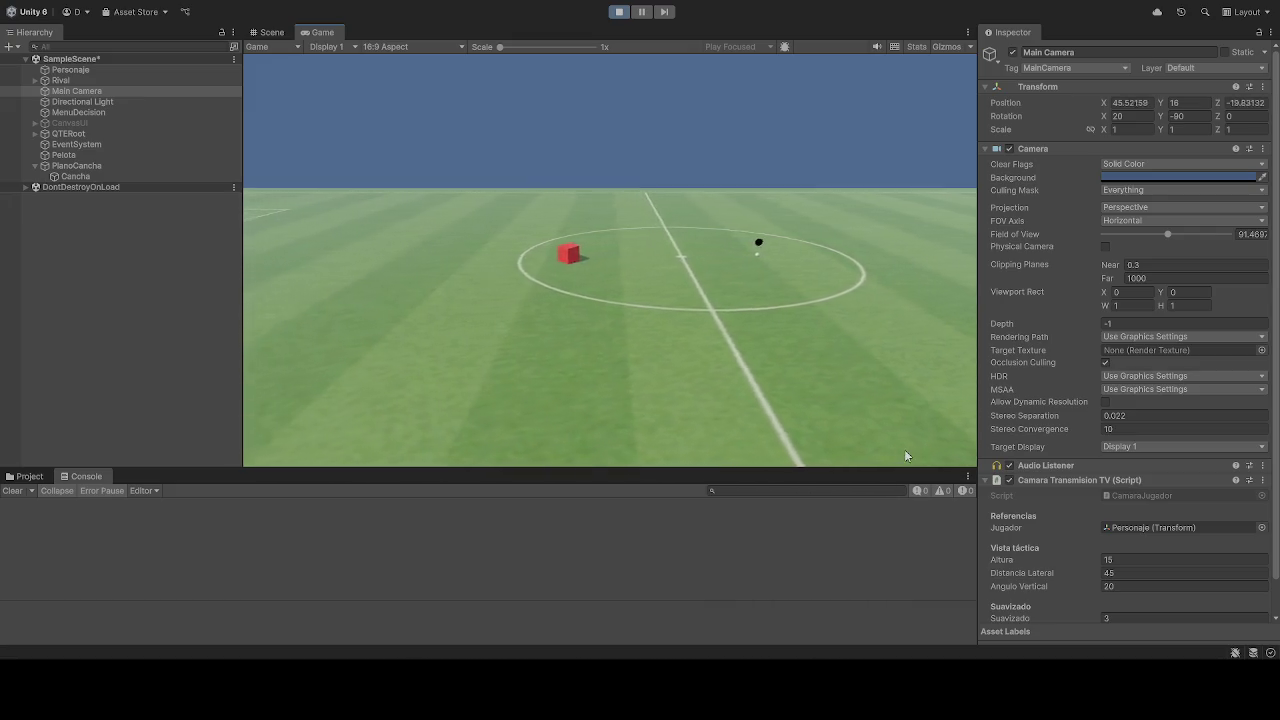
left_click(1140, 559)
type("35")
key("BackSpace")
key("BackSpace")
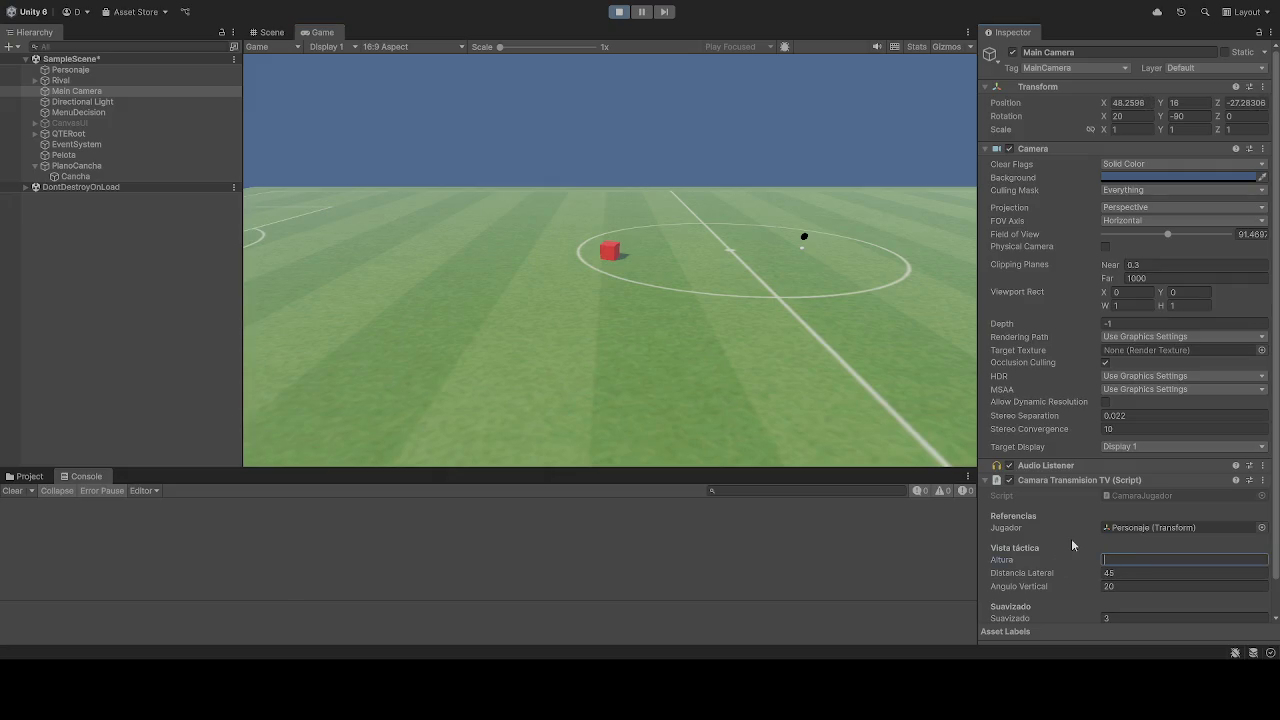
key("Tab")
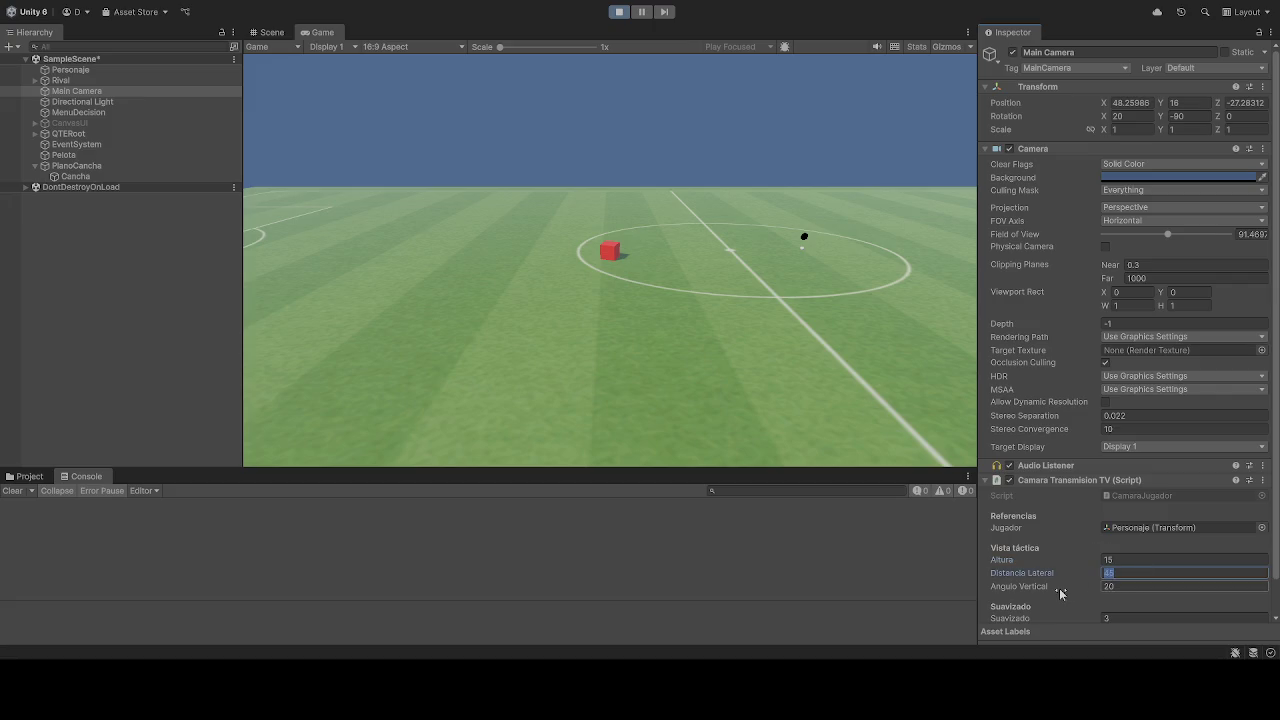
- Trial Distancia Lateral 60 and Suavizado 10, settling on 45 and 3
type("60")
key("BackSpace")
key("BackSpace")
type("45")
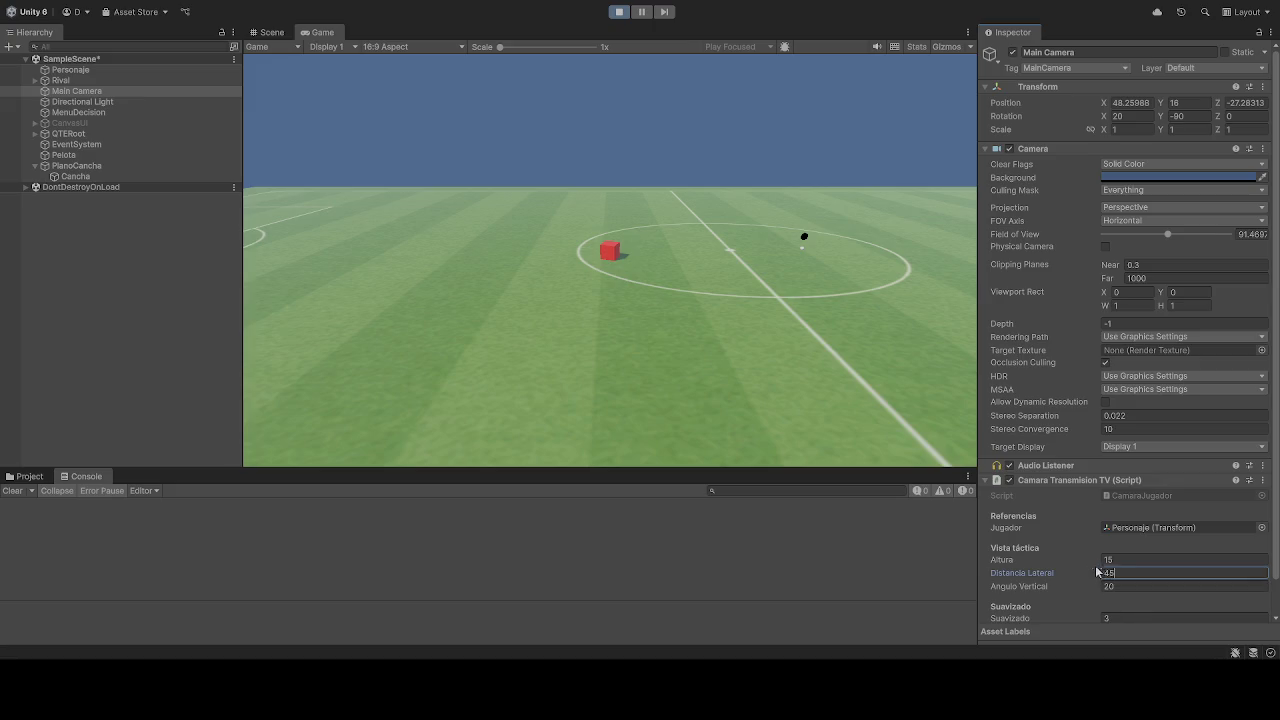
scroll(1066, 570, "down", 1)
left_click(1120, 582)
type("10")
key("BackSpace")
key("BackSpace")
type("3")
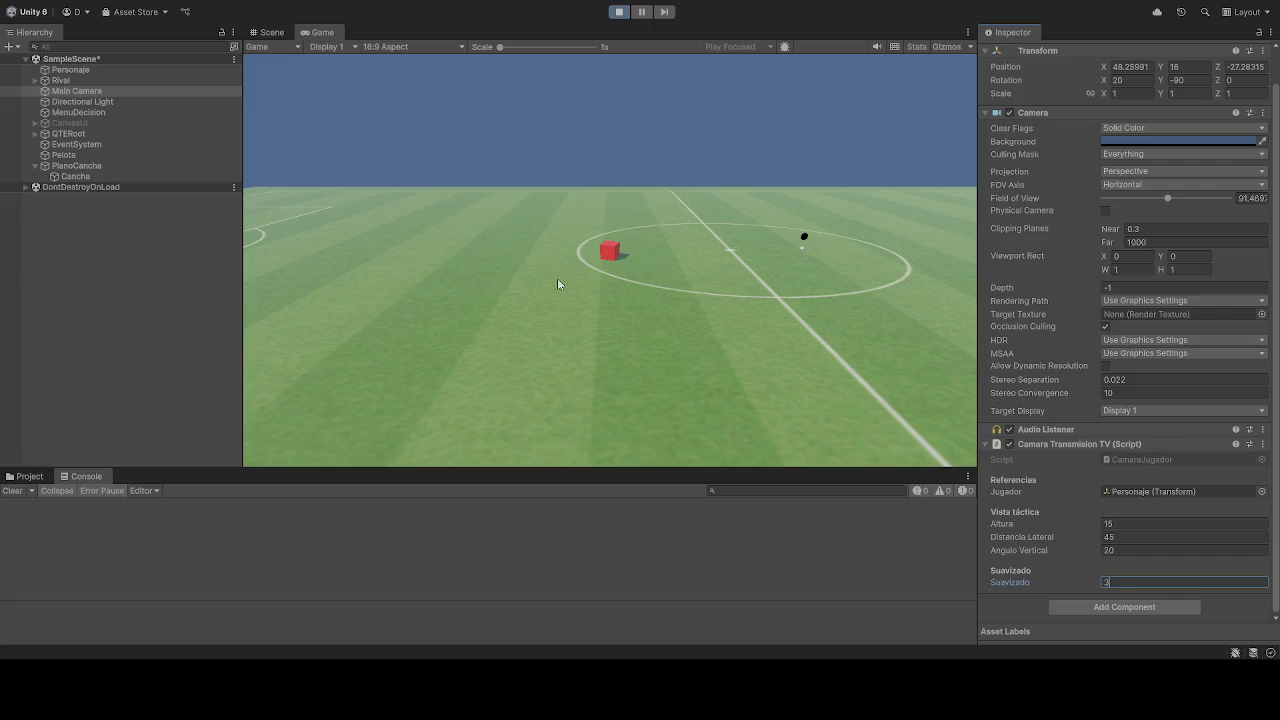
- Trial an Angulo Vertical of 50, then restore it to 20
left_click(1124, 550)
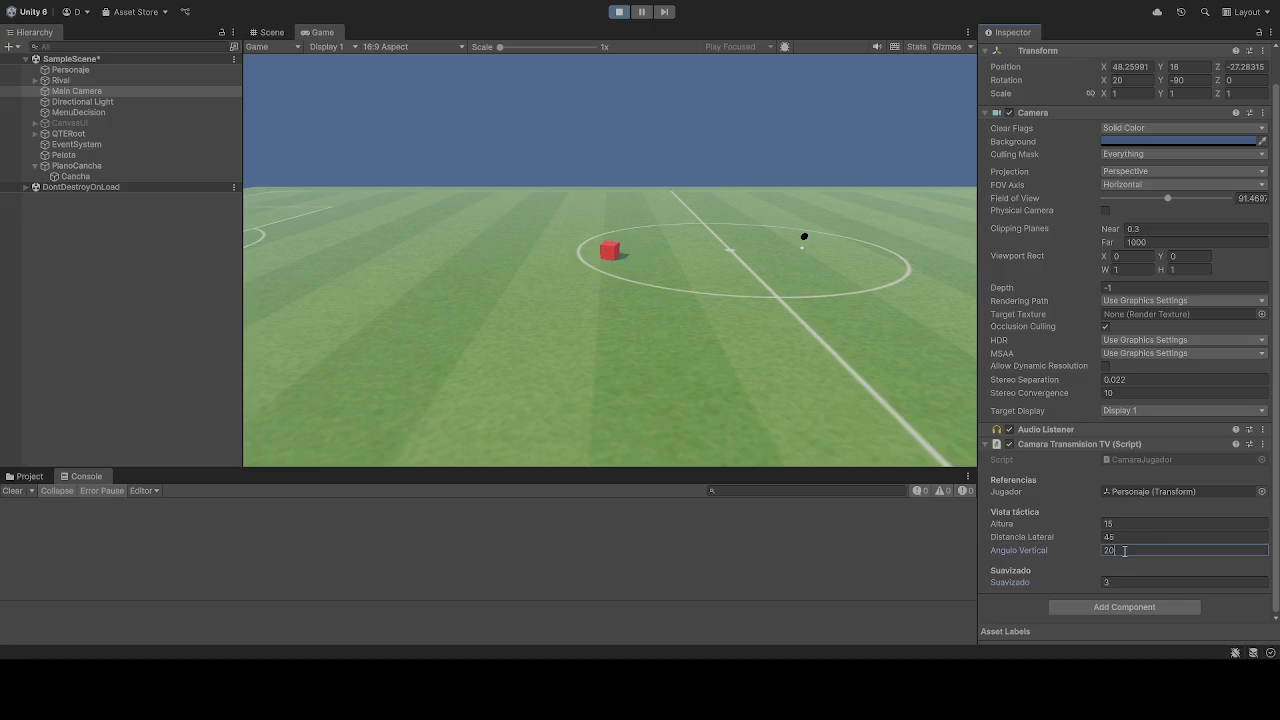
type("50")
key("BackSpace")
key("BackSpace")
type("20")
key("BackSpace")
key("BackSpace")
type("50")
key("Return")
type("20")
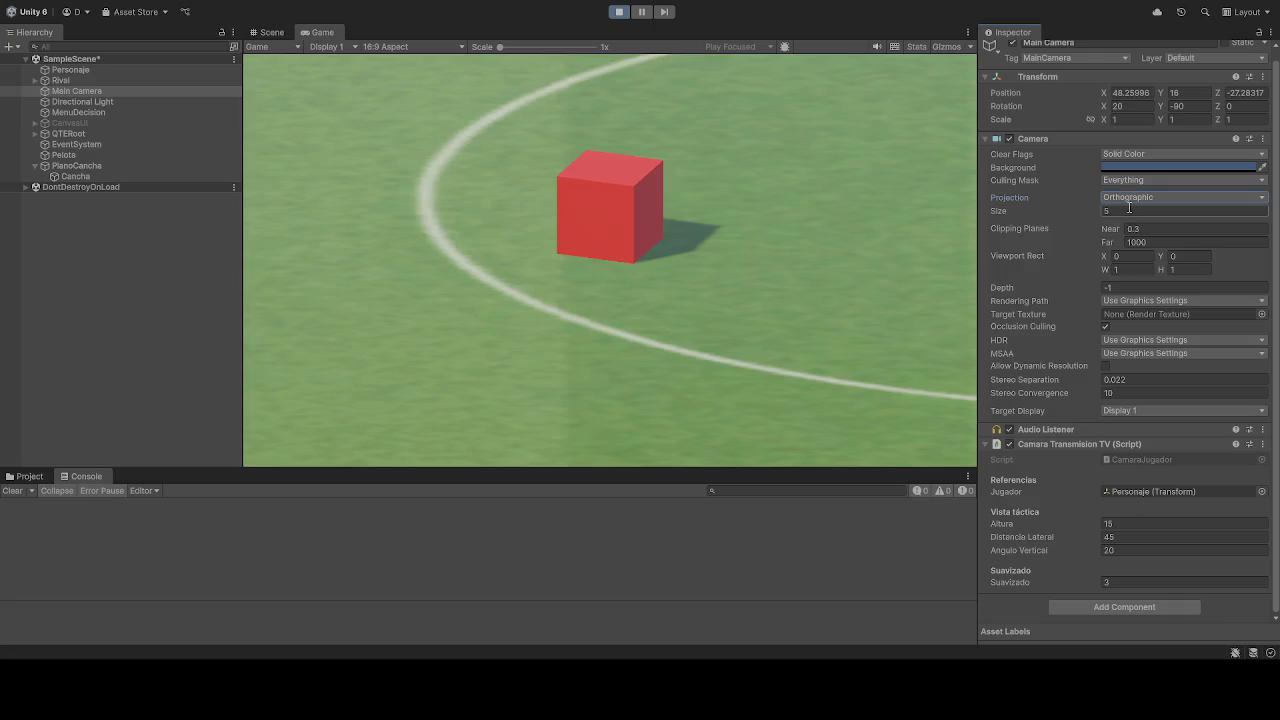
- Reset Distancia Lateral to 45 after trying 60, and return Field of View to 91.4697
left_click(1140, 537)
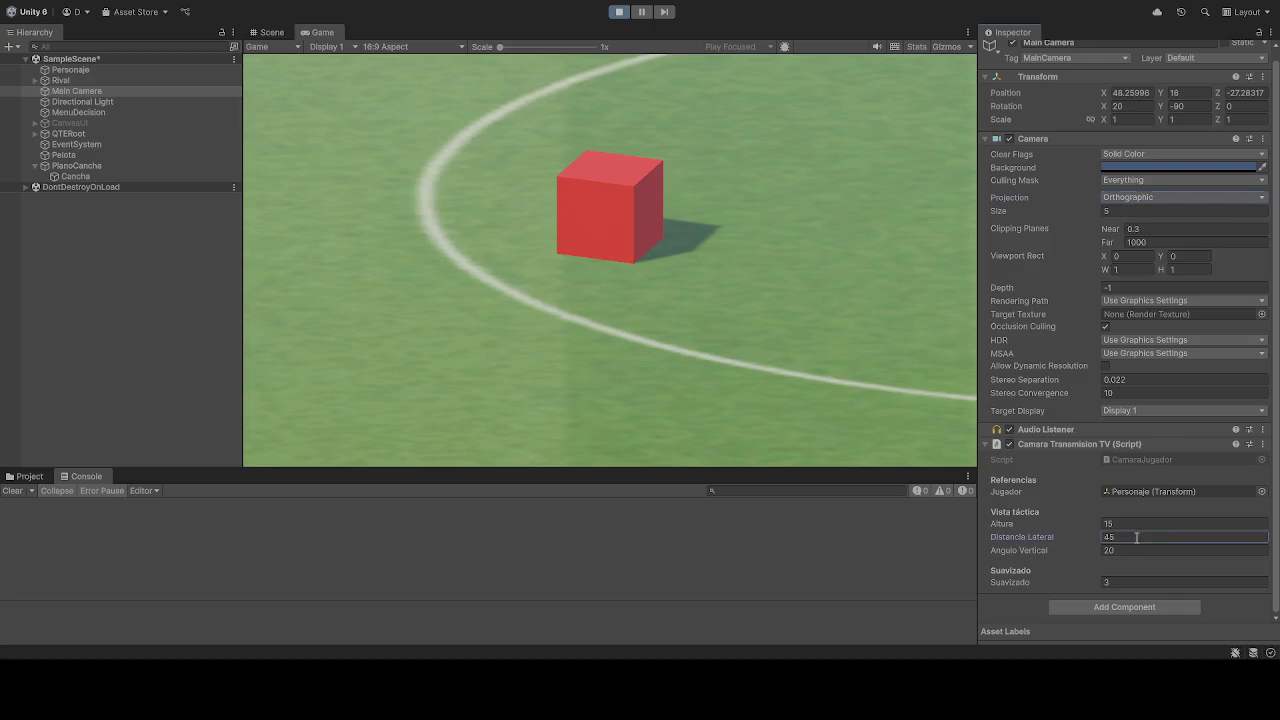
type("60")
key("BackSpace")
key("BackSpace")
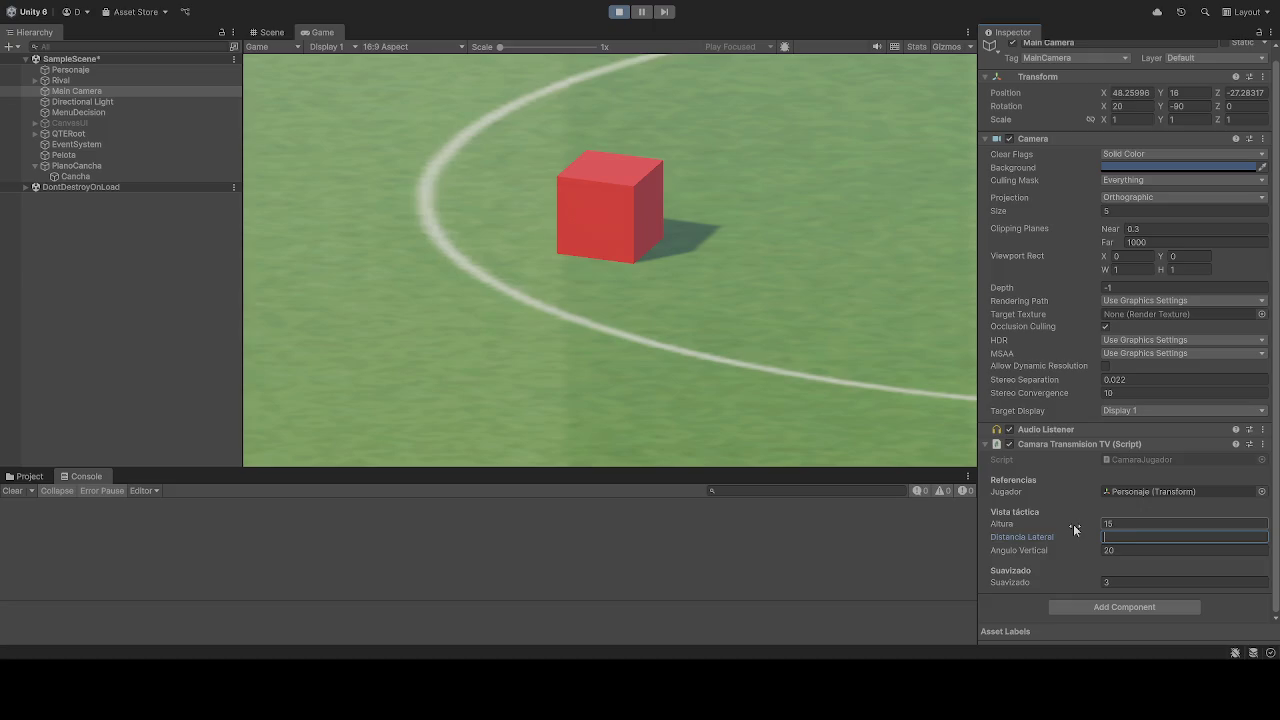
type("45")
key("Return")
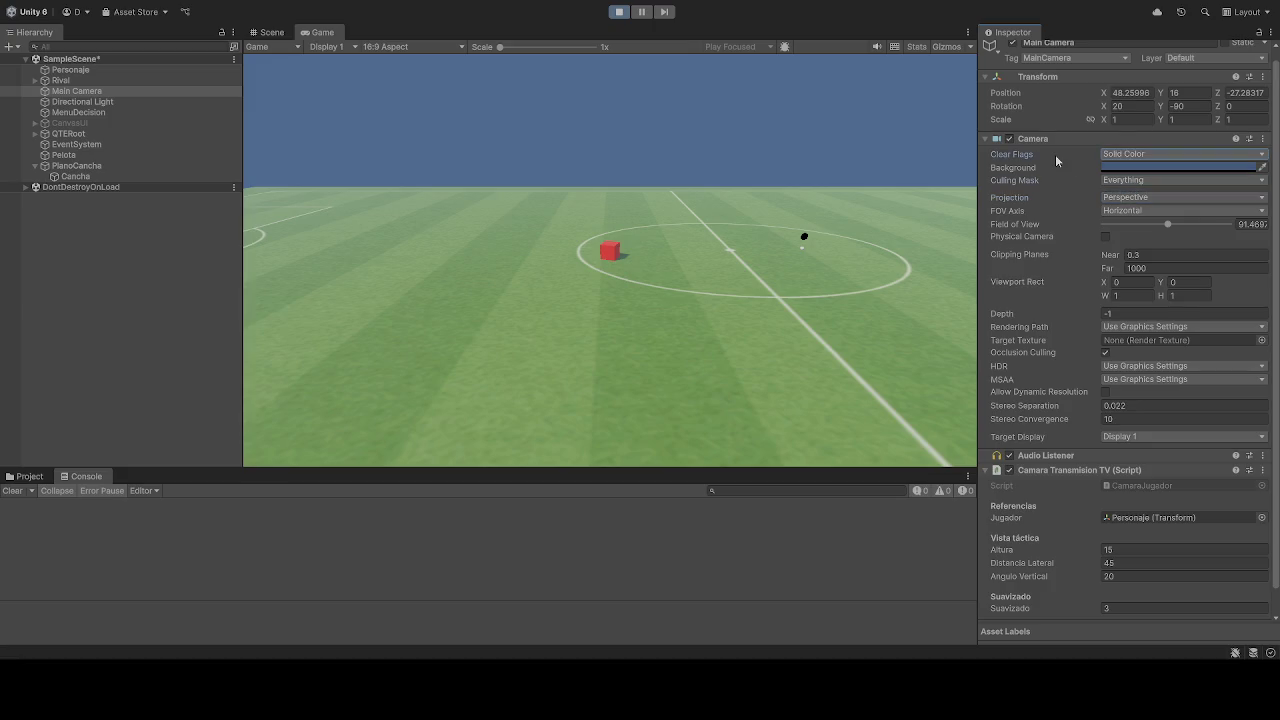
left_click_drag(1167, 224, 1169, 230)
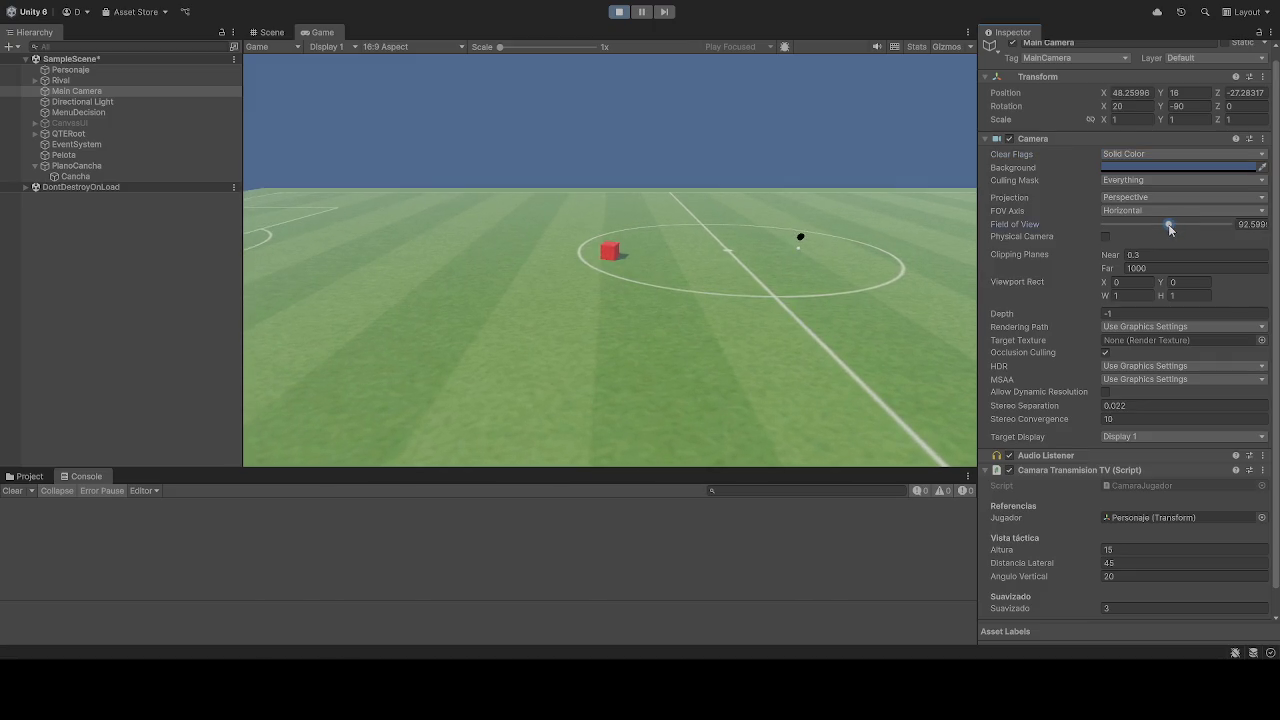
left_click_drag(1169, 230, 1168, 230)
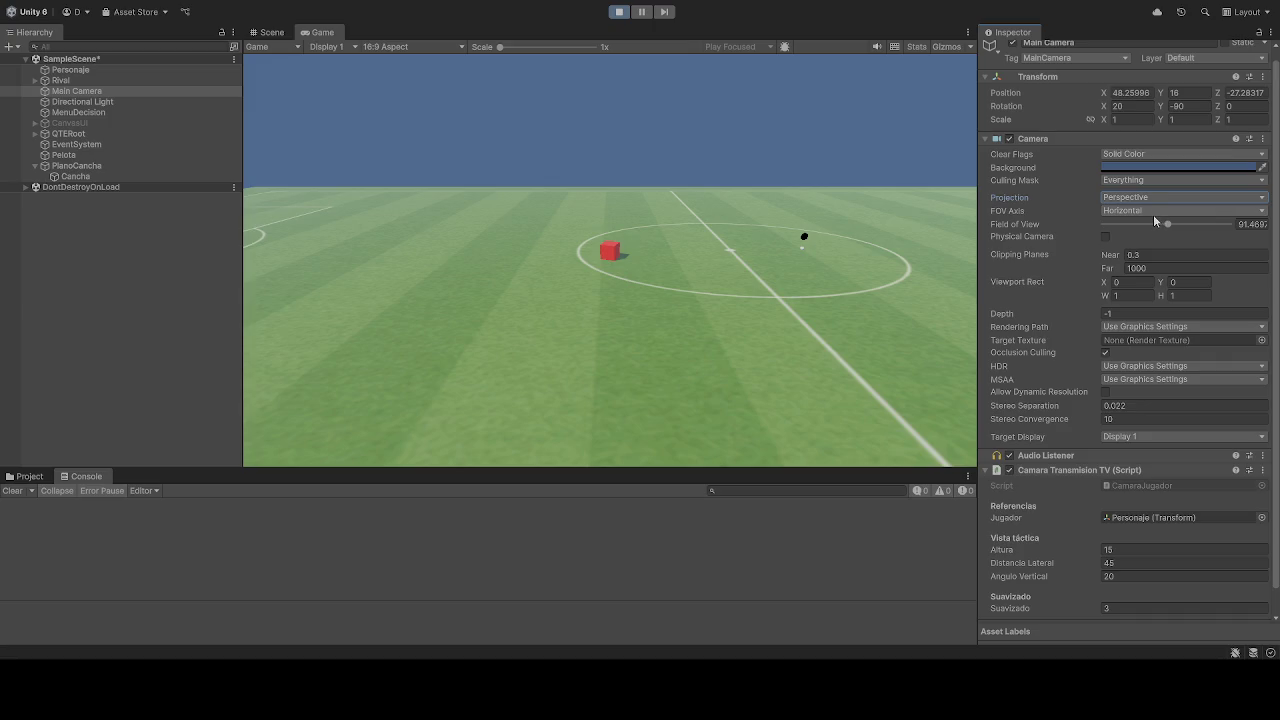
- Enable Physical Camera and keep Distancia Lateral at 45 after trying 60
left_click(1106, 238)
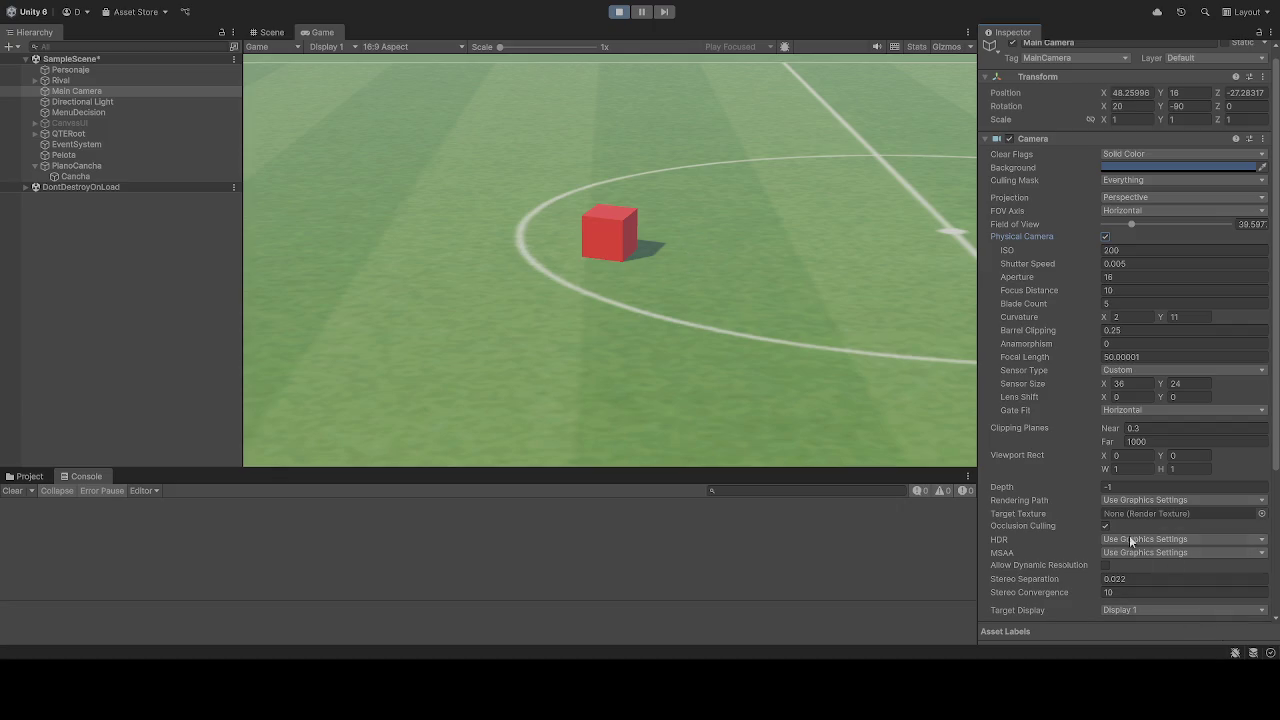
scroll(1146, 522, "down", 3)
scroll(1146, 518, "down", 1)
left_click(1073, 541)
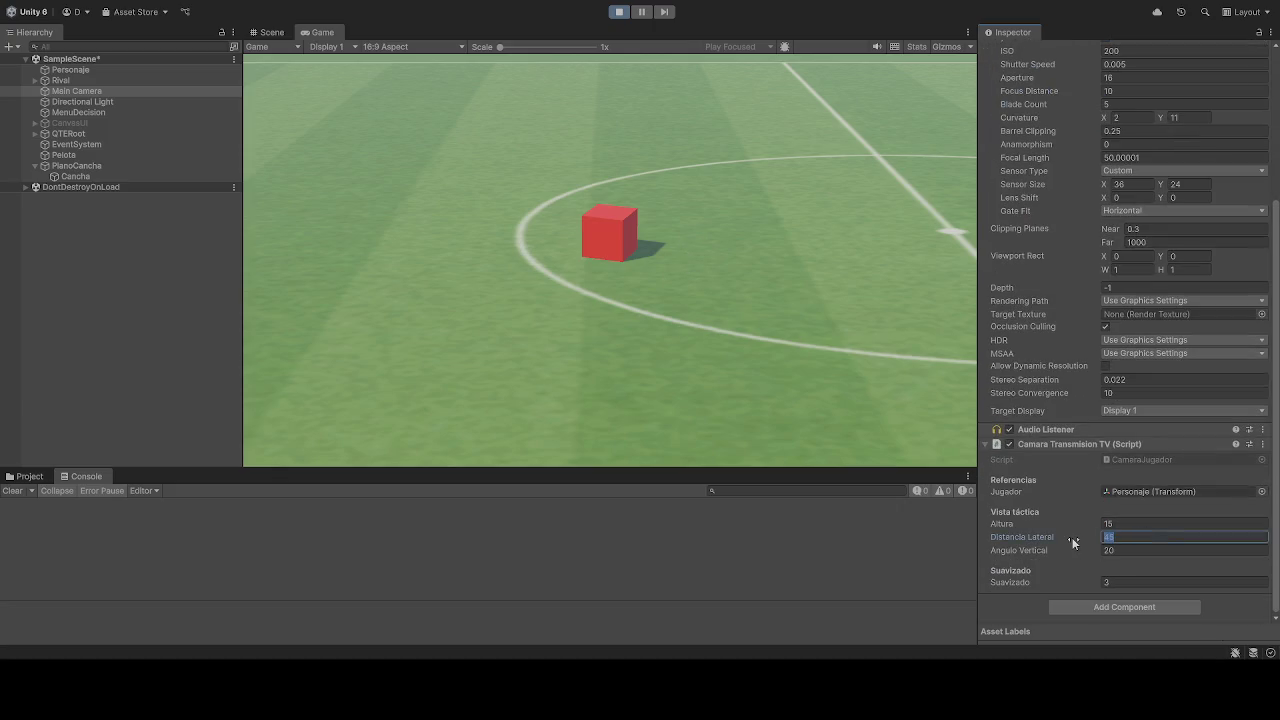
type("60")
key("BackSpace")
key("BackSpace")
type("45")
left_click(696, 322)
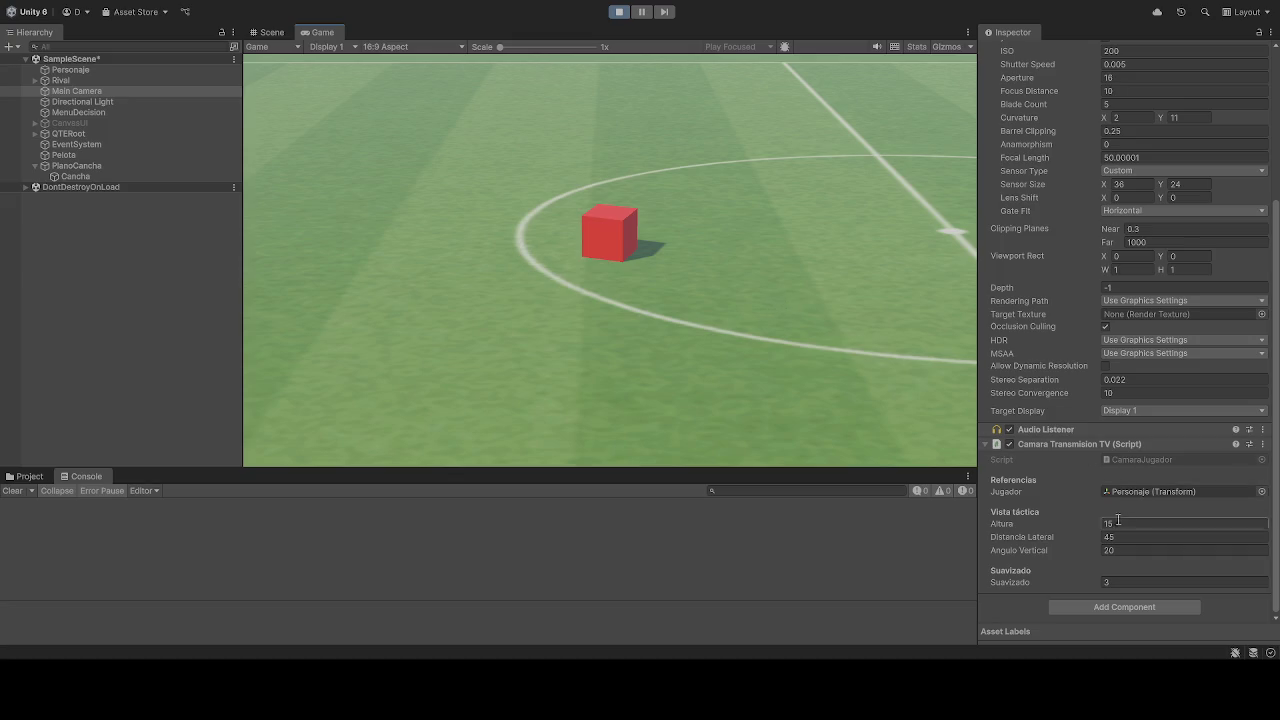
- Set lens Curvature X to 2 and Aperture to 16 after trying 32
scroll(1016, 392, "up", 4)
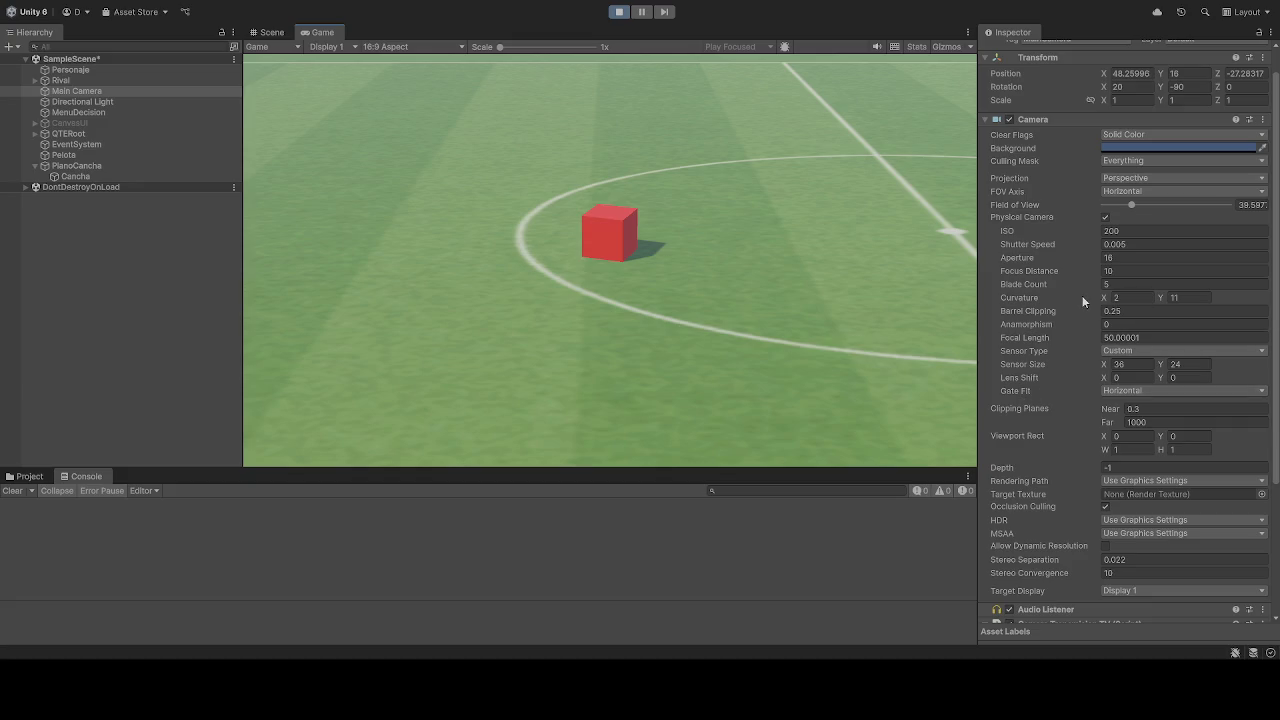
left_click(1150, 298)
key("BackSpace")
key("BackSpace")
key("BackSpace")
left_click(1134, 257)
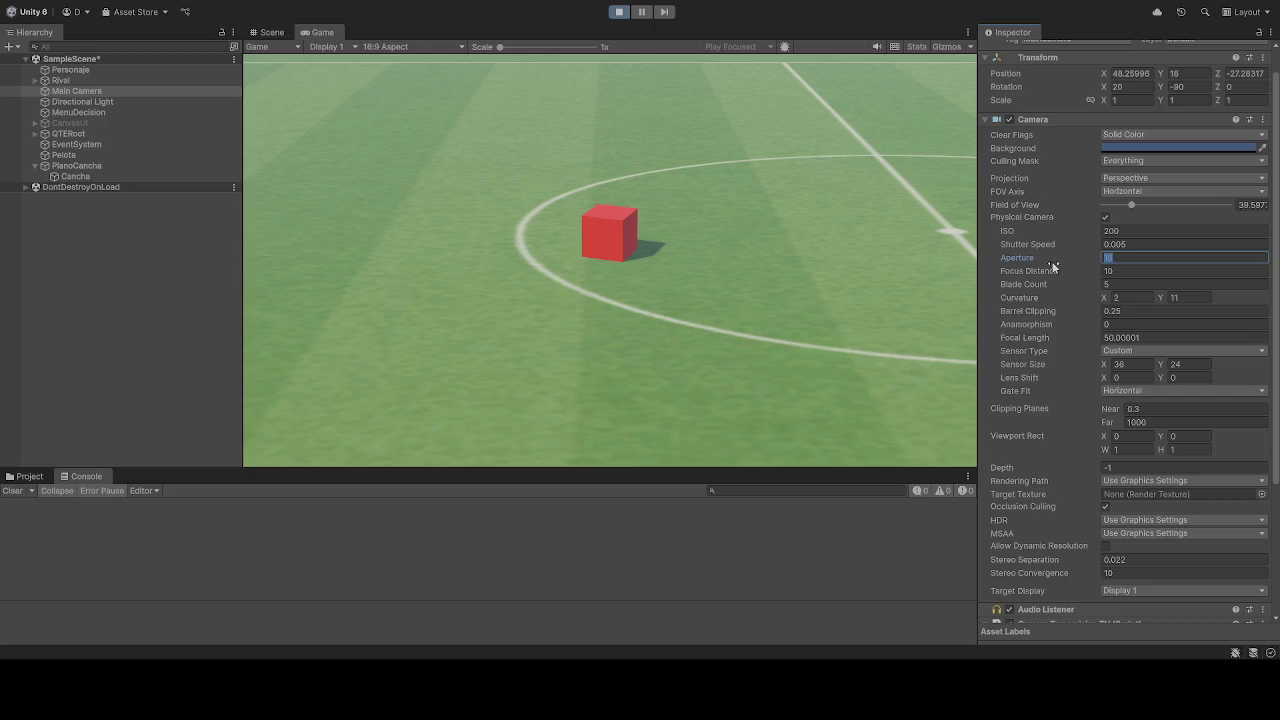
type("32")
left_click(1060, 260)
type("16")
left_click(792, 284)
scroll(1077, 328, "down", 3)
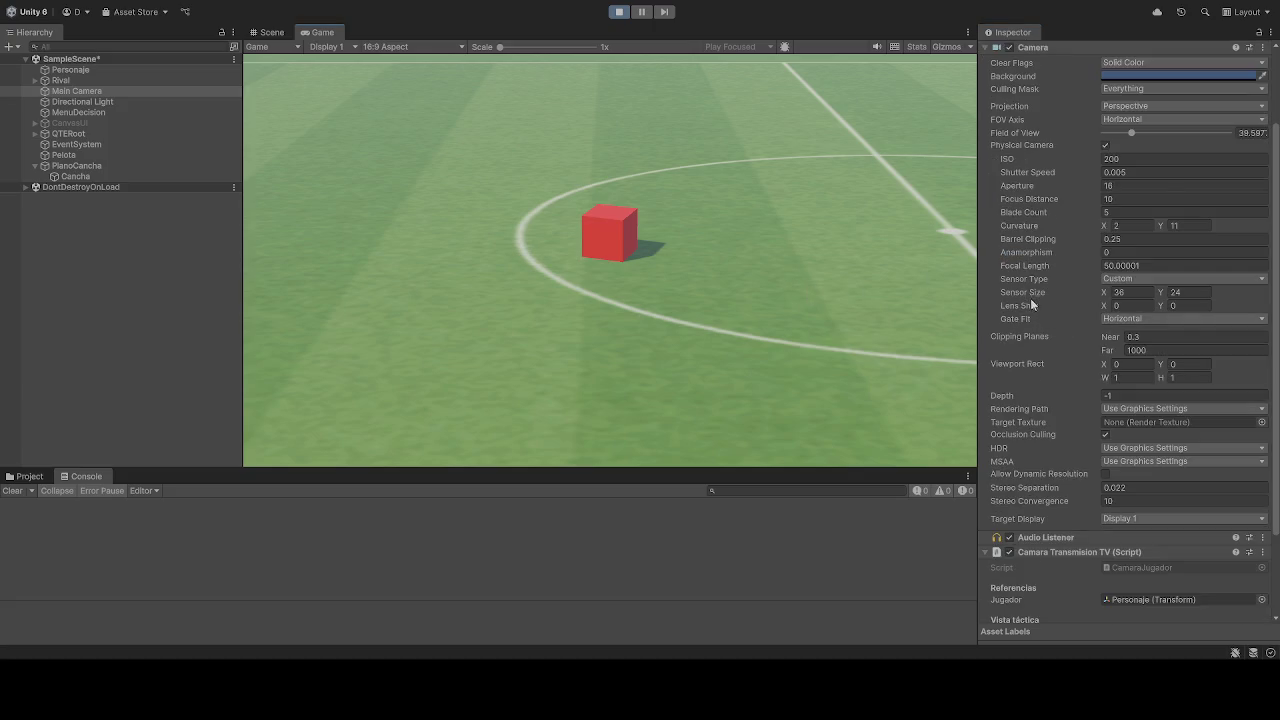
scroll(1030, 297, "down", 2)
scroll(1024, 298, "down", 4)
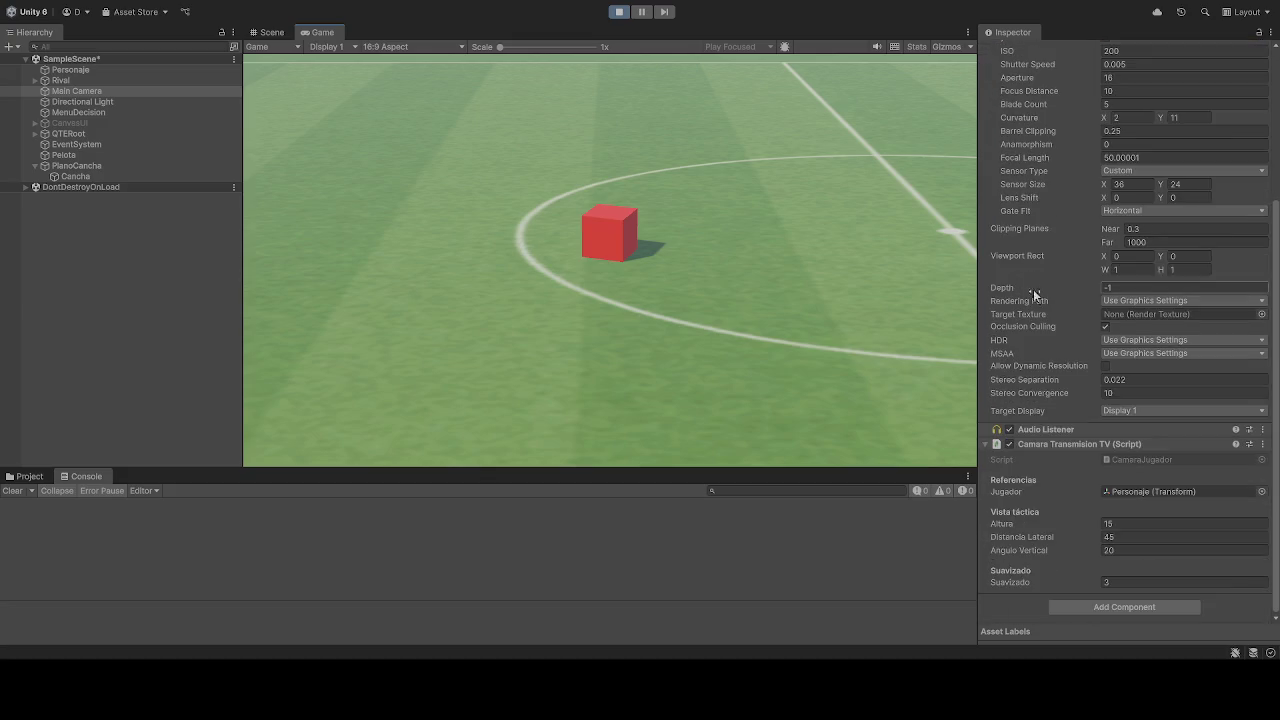
scroll(1041, 301, "up", 5)
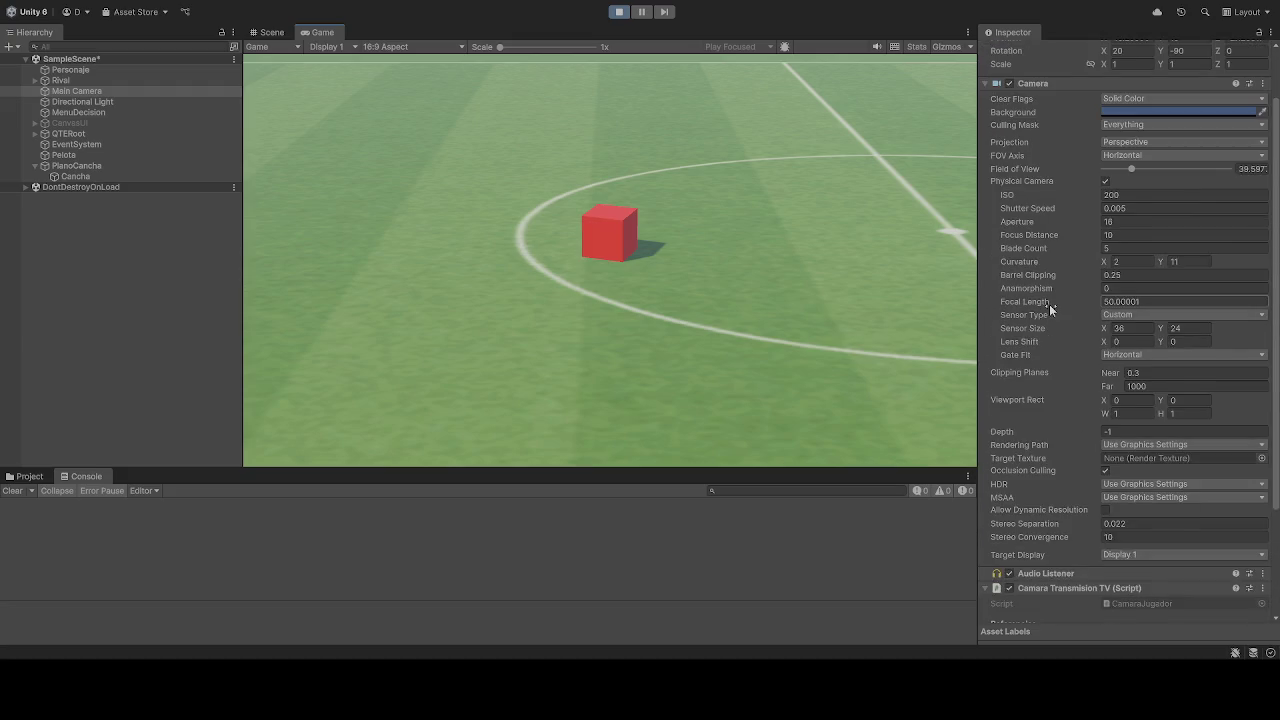
scroll(1049, 304, "up", 2)
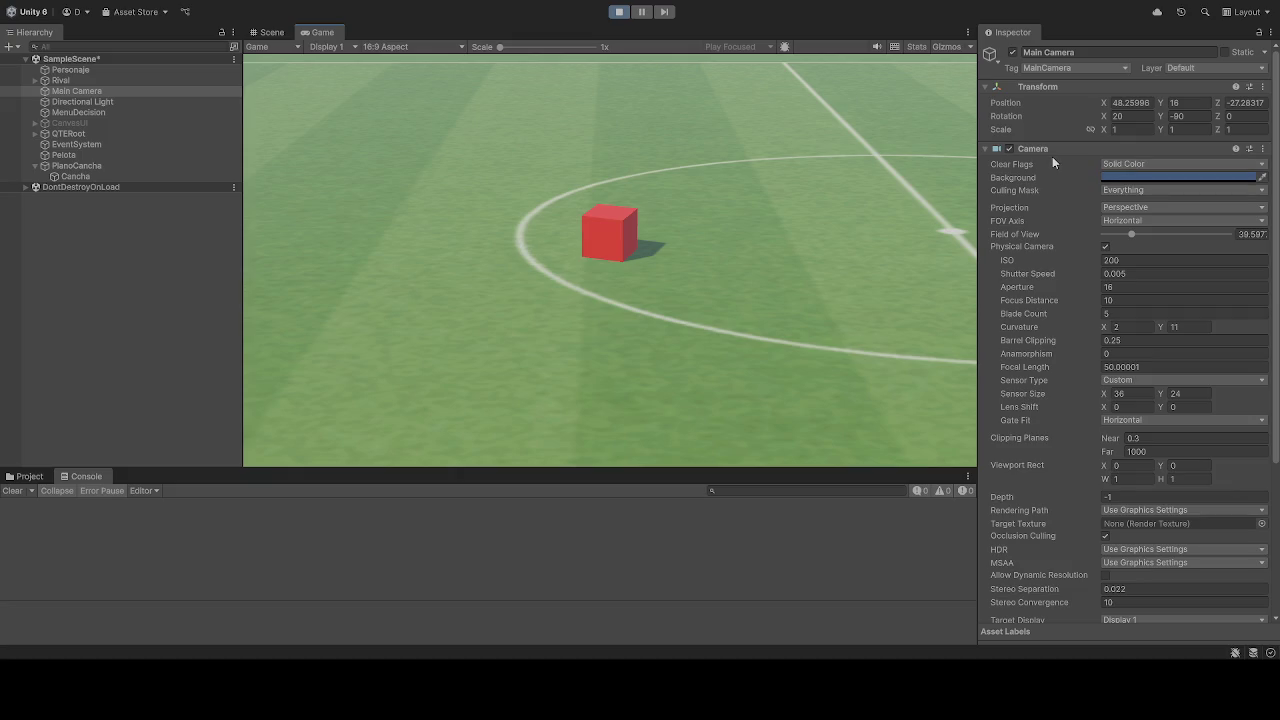
- Trial Rotation Y values ending at -90, and revert Position Y to 16 after trying 50
left_click(1182, 116)
type("50")
key("BackSpace")
key("BackSpace")
type("-90")
left_click(1190, 102)
type("50")
key("Return")
- Trial Position Z at -50, revert it, and exit Play mode
left_click(1258, 103)
type("-50")
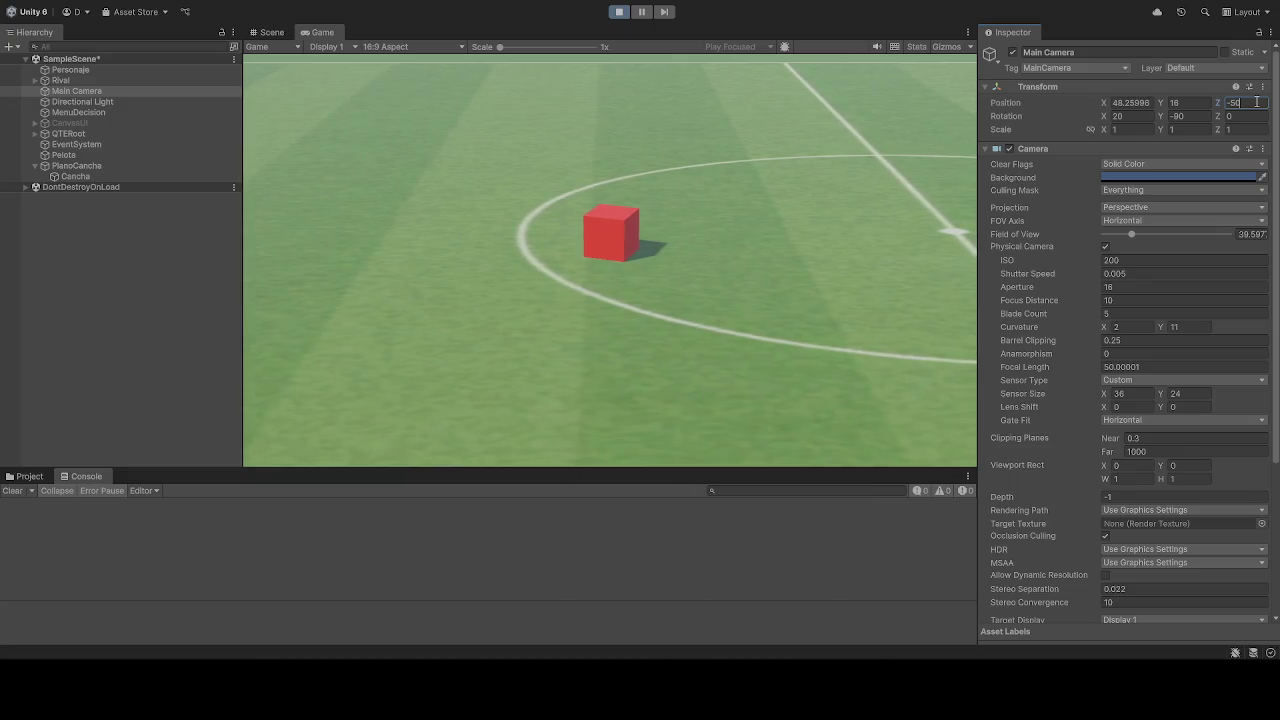
key("Return")
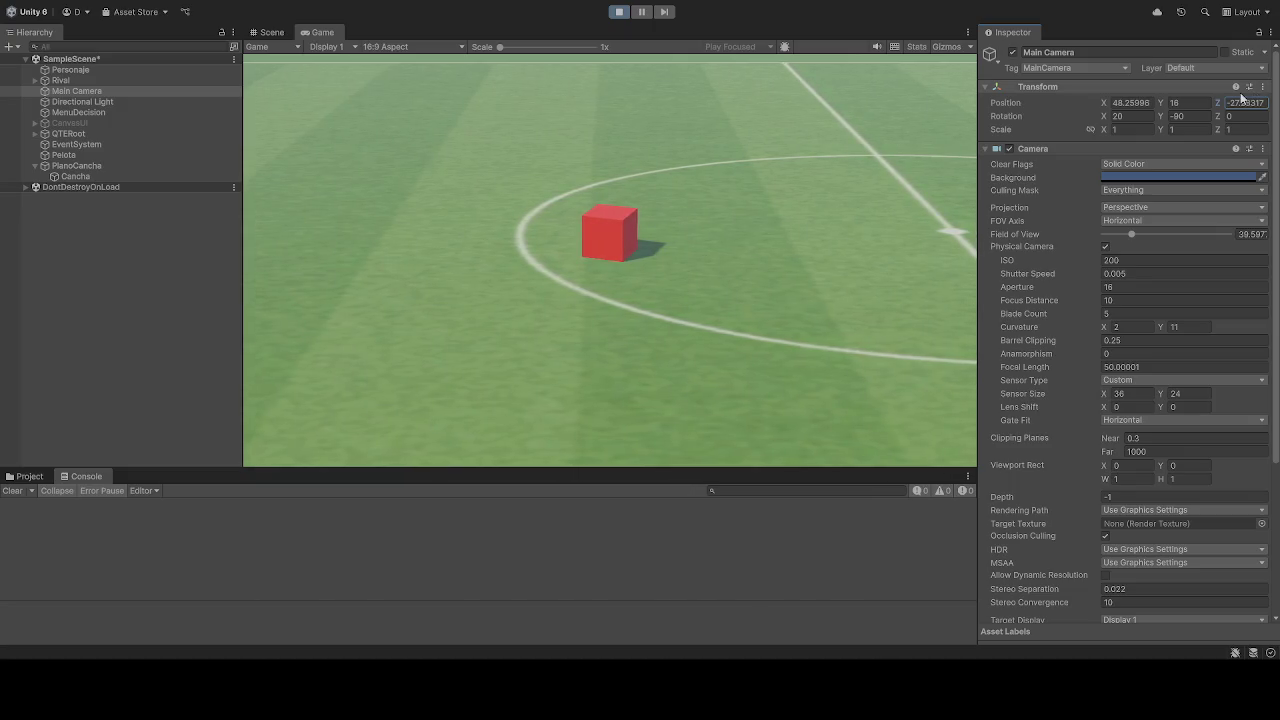
left_click(617, 12)
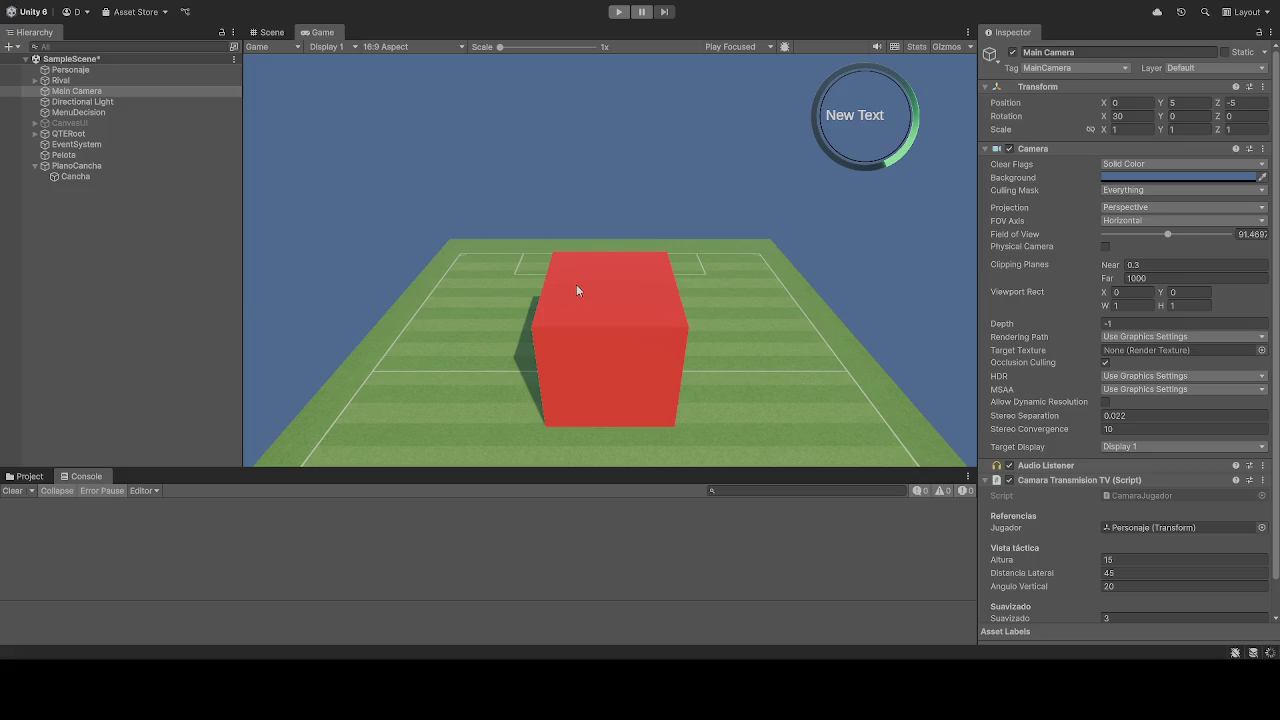
left_click(617, 12)
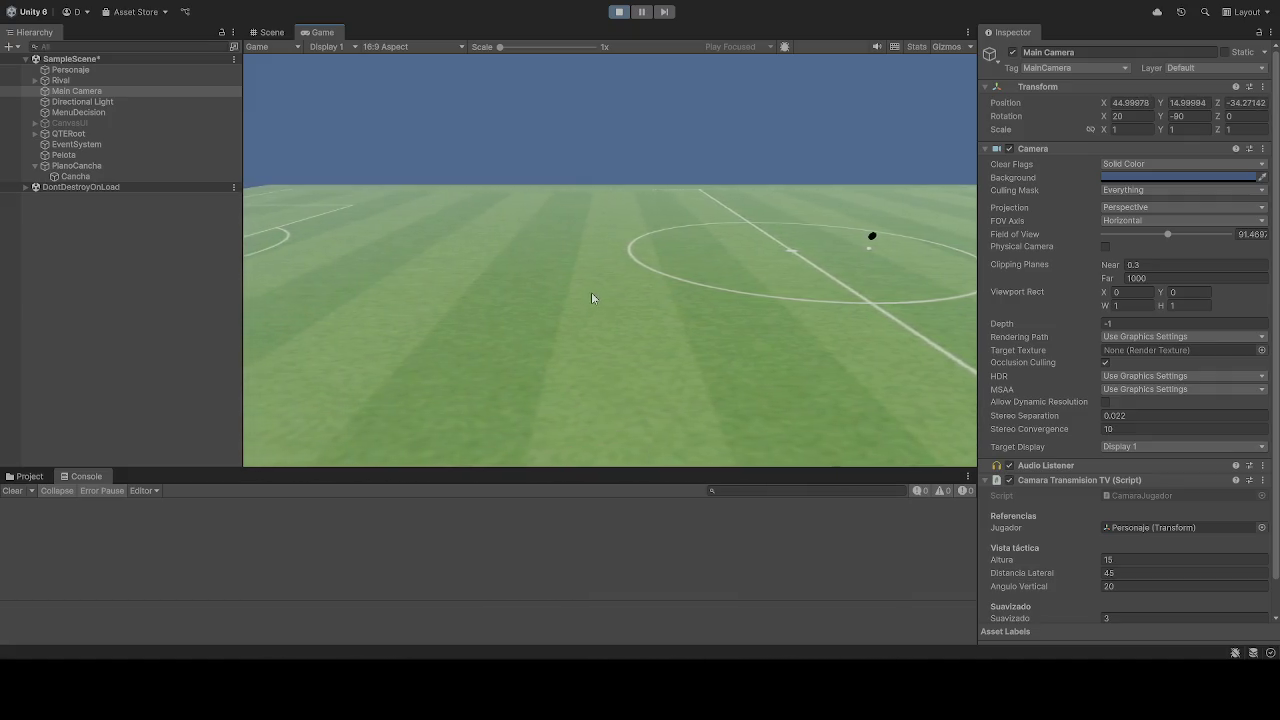
left_click(594, 291)
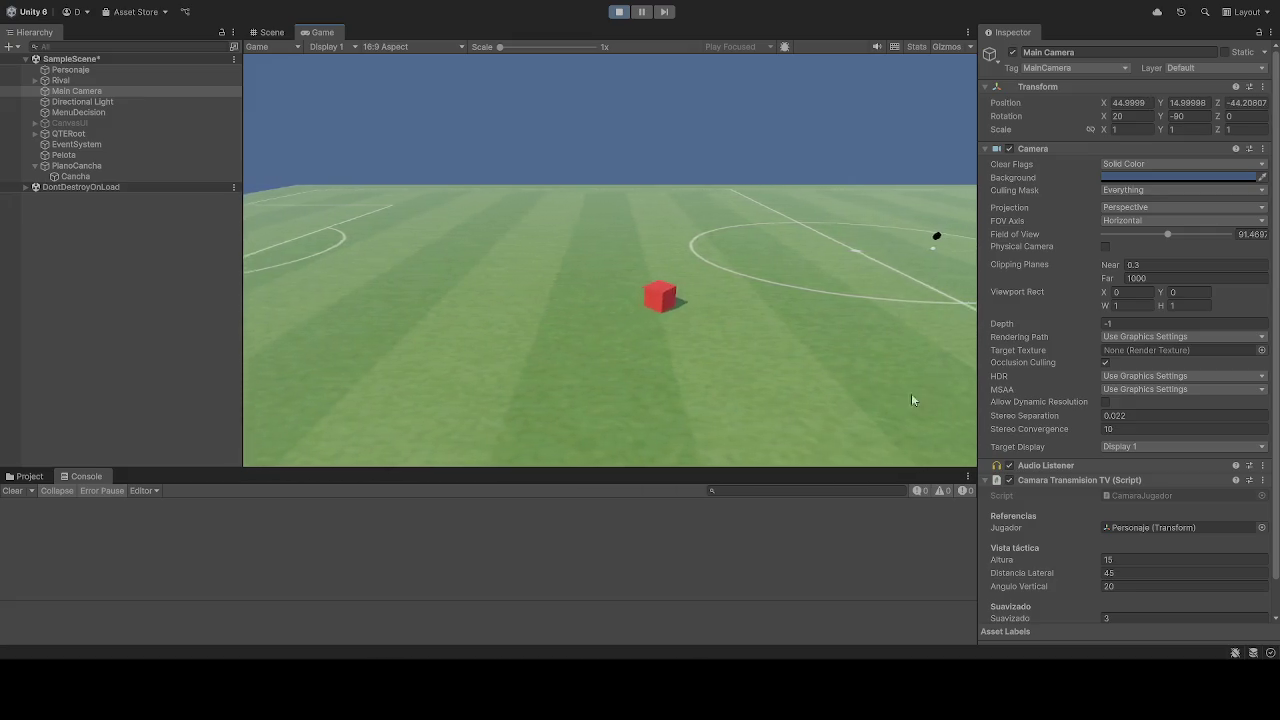
scroll(1141, 546, "down", 2)
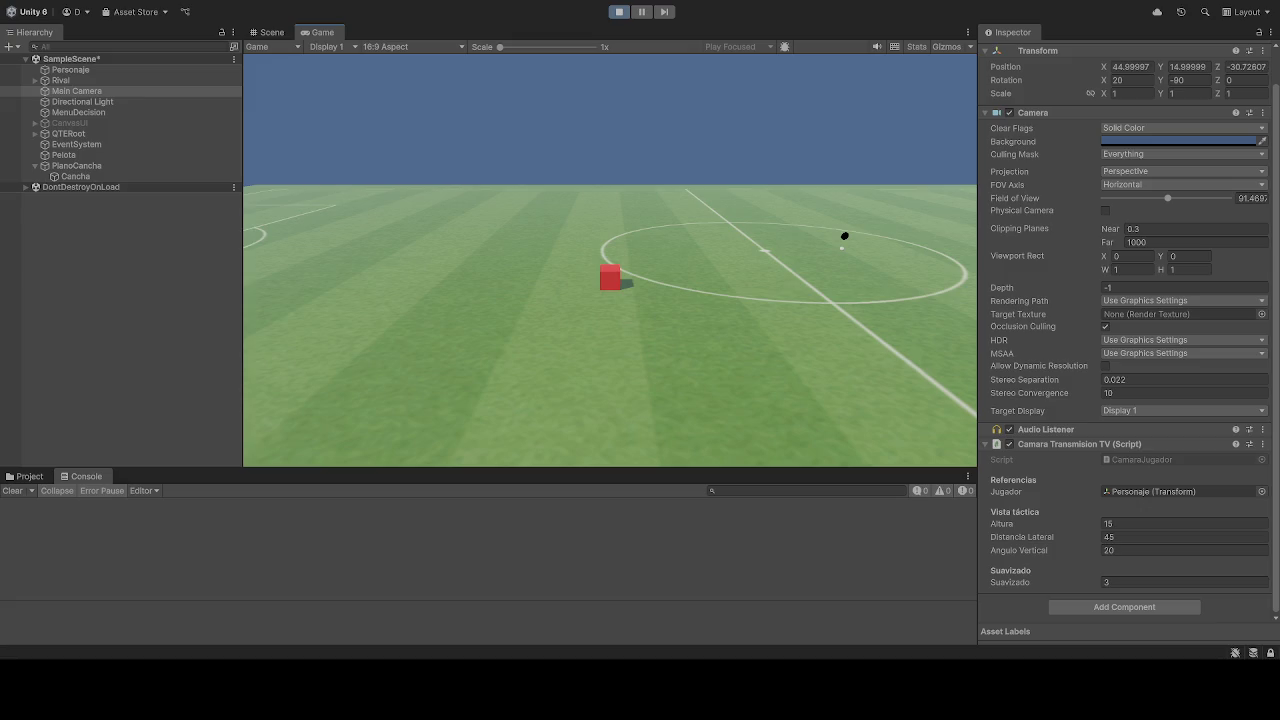
left_click(617, 13)
- Briefly run the game, nudge the red cube forward on the pitch, and exit Play mode
left_click(619, 13)
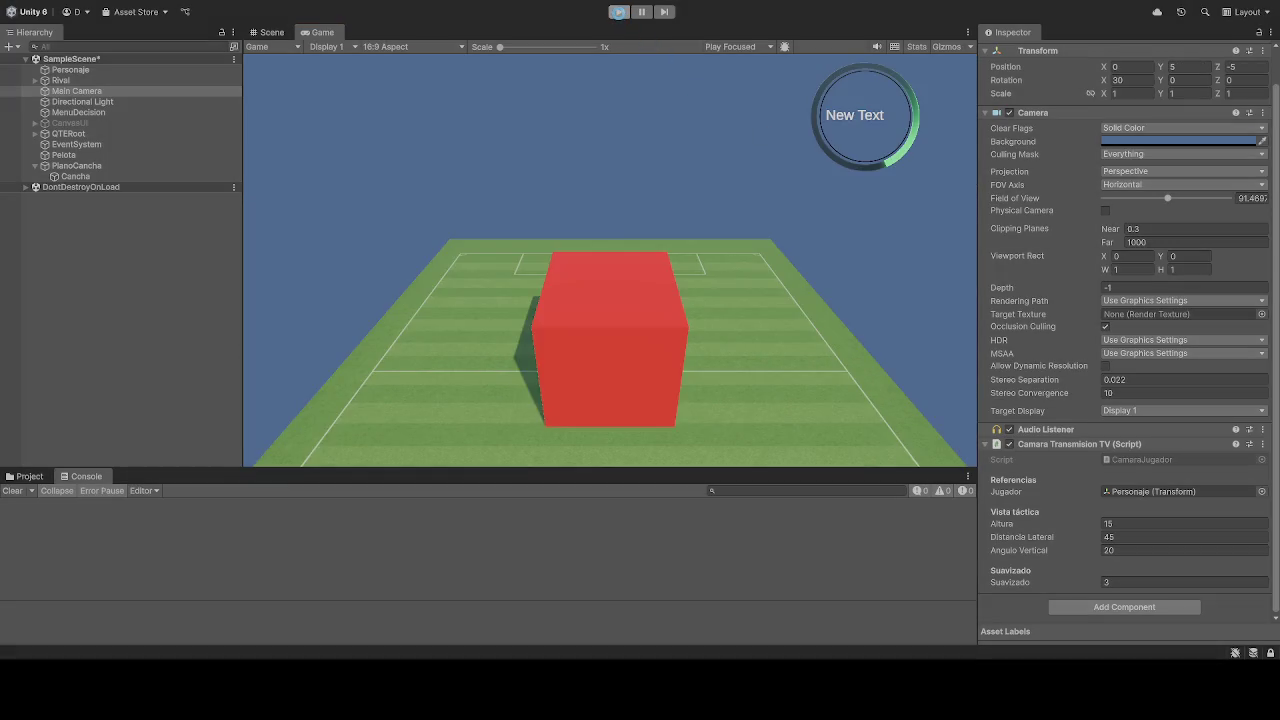
left_click(618, 12)
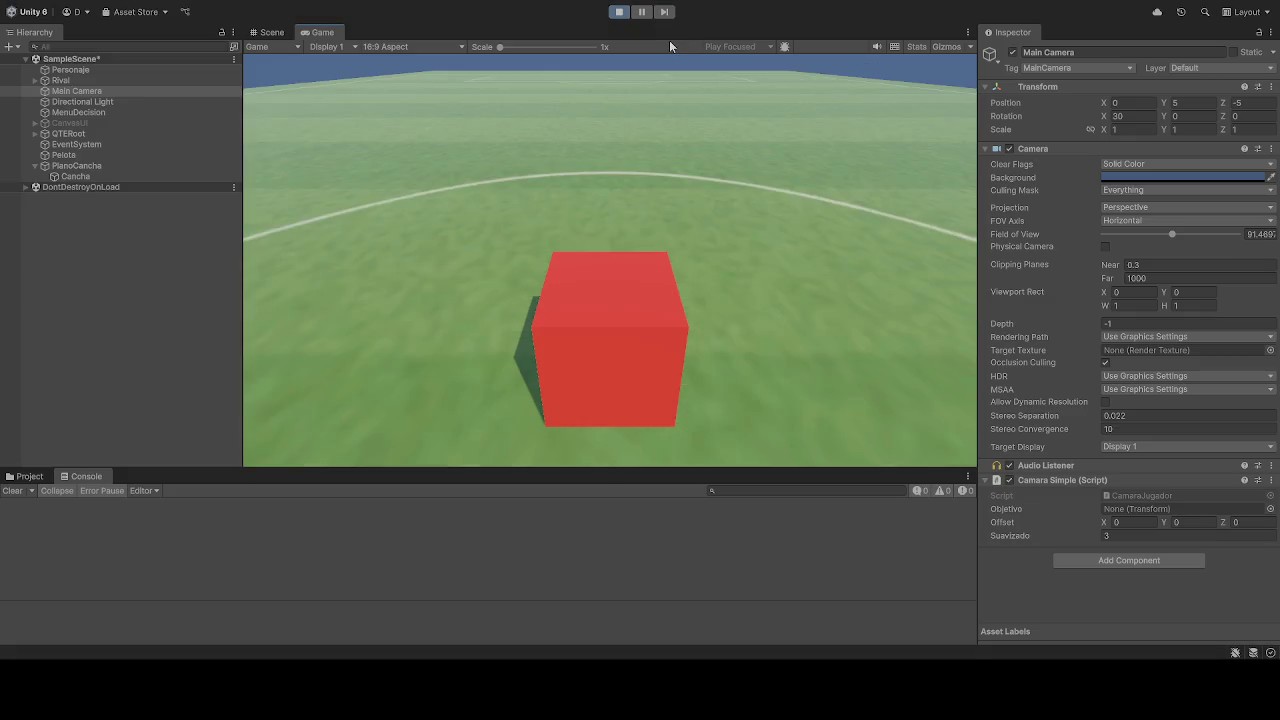
left_click(365, 183)
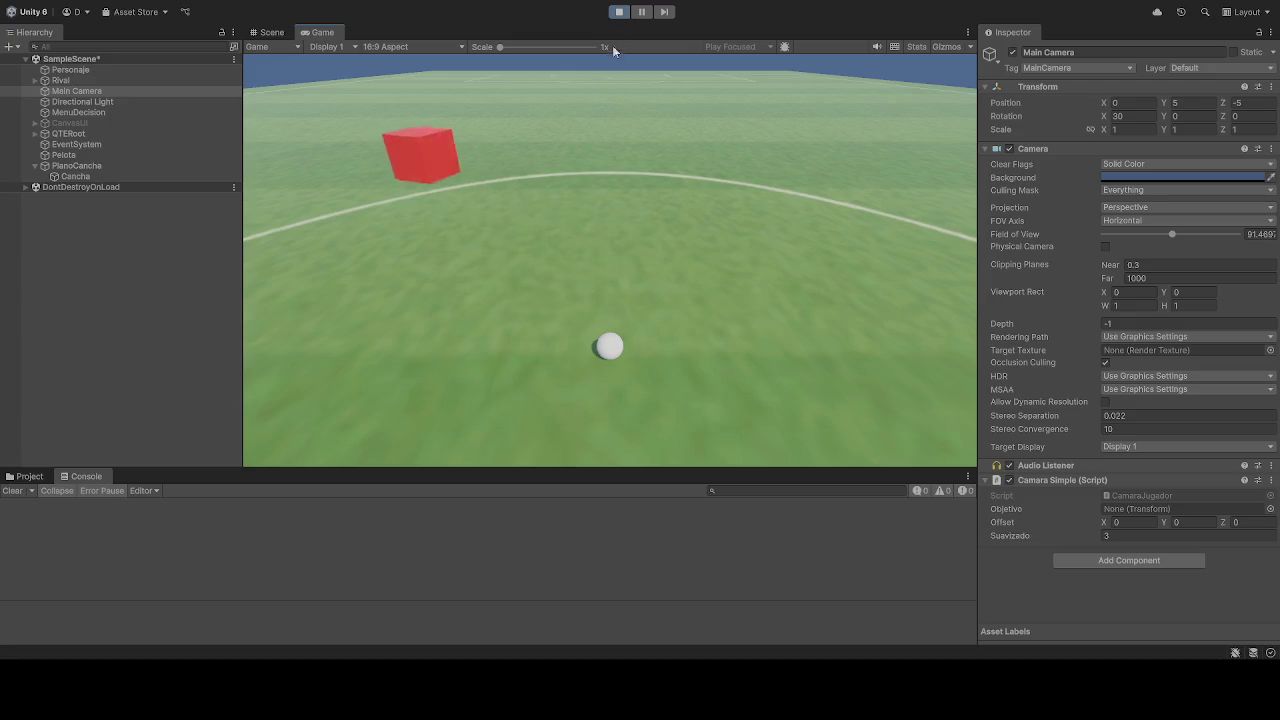
left_click(617, 12)
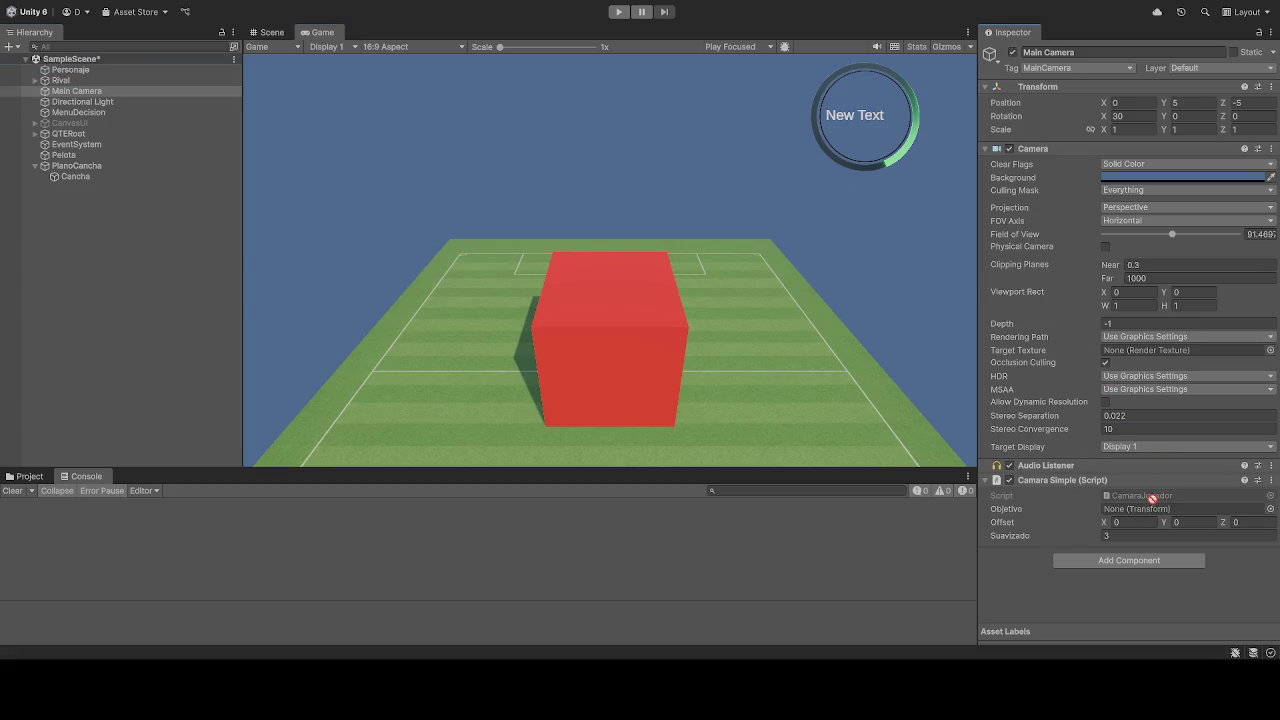
- Make Personaje the Objetivo, then in Play mode trial Offset X 50 and Y 50
mouse_move(70, 70)
left_mouse_down()
mouse_move(440, 128)
mouse_move(1143, 480)
mouse_move(1137, 515)
left_mouse_up()
left_click(618, 11)
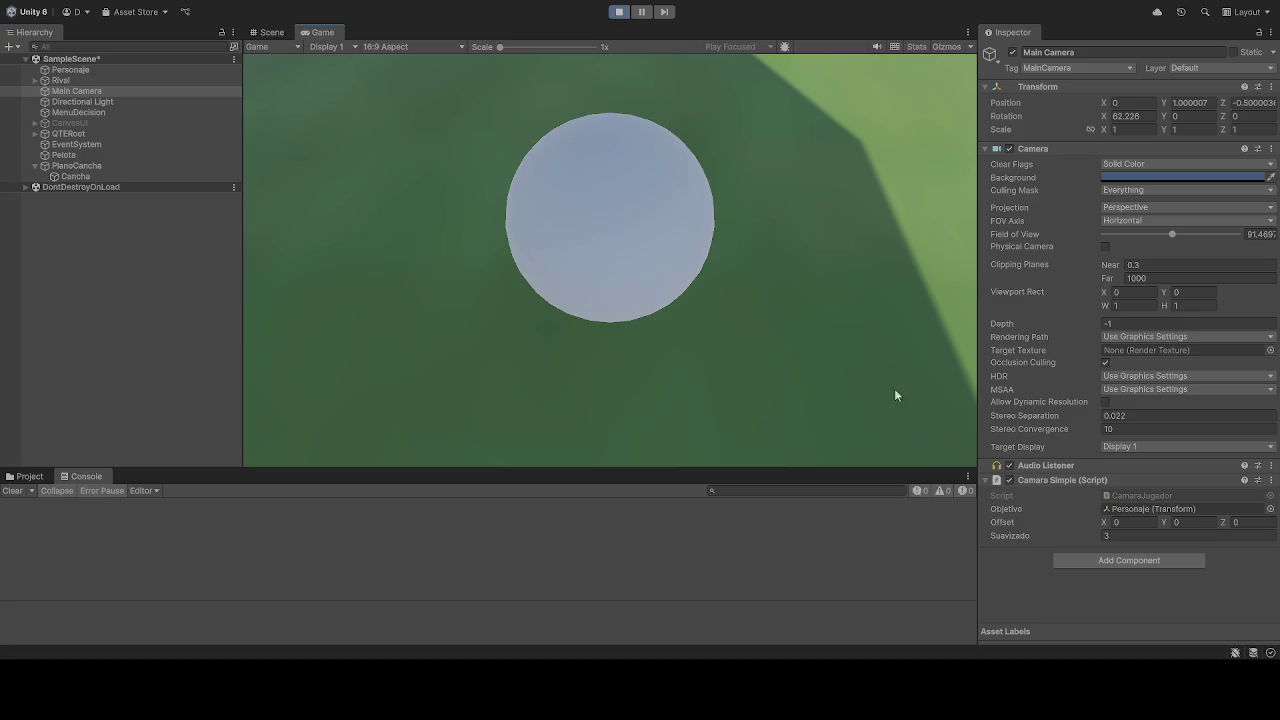
left_click(1140, 523)
type("20")
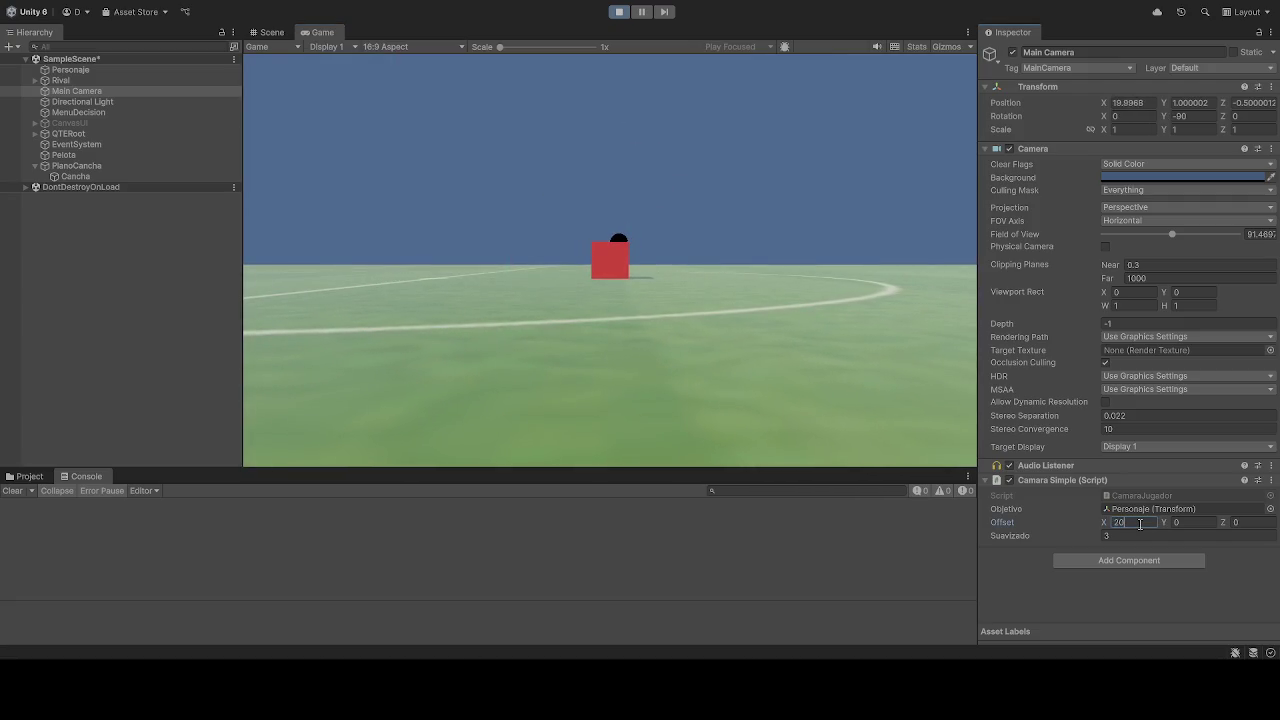
key("BackSpace")
key("BackSpace")
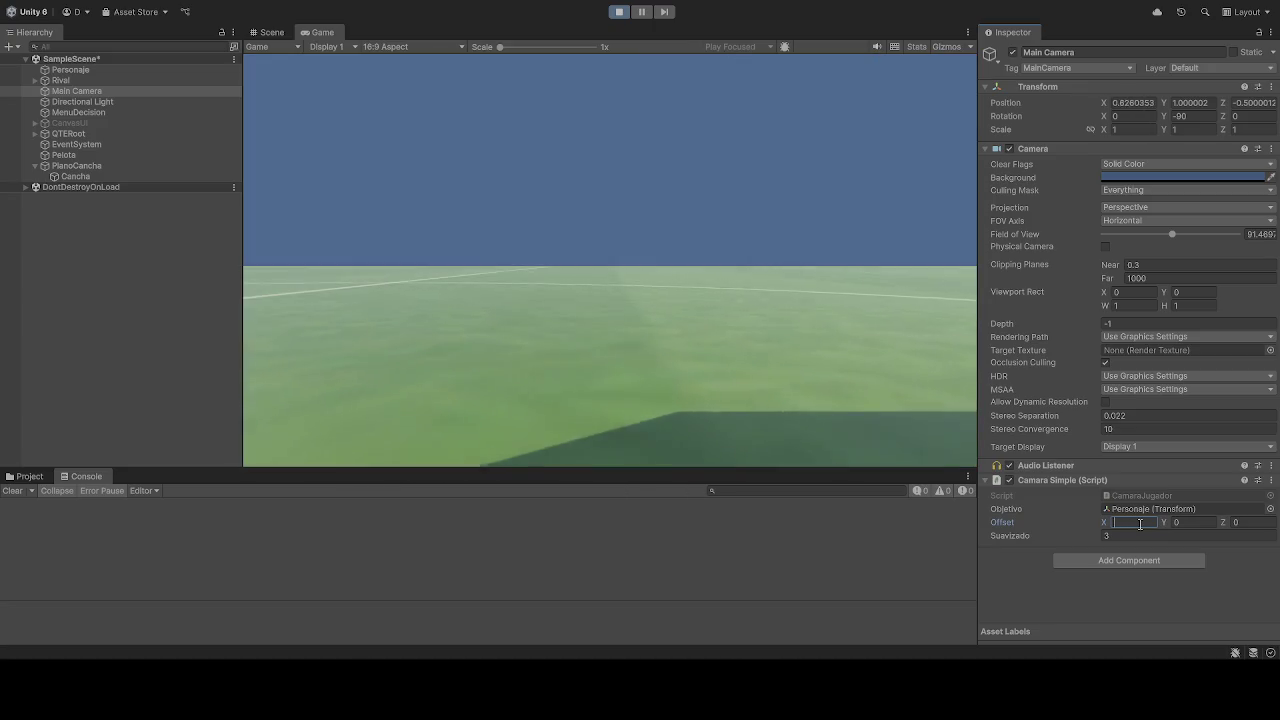
left_click(1208, 522)
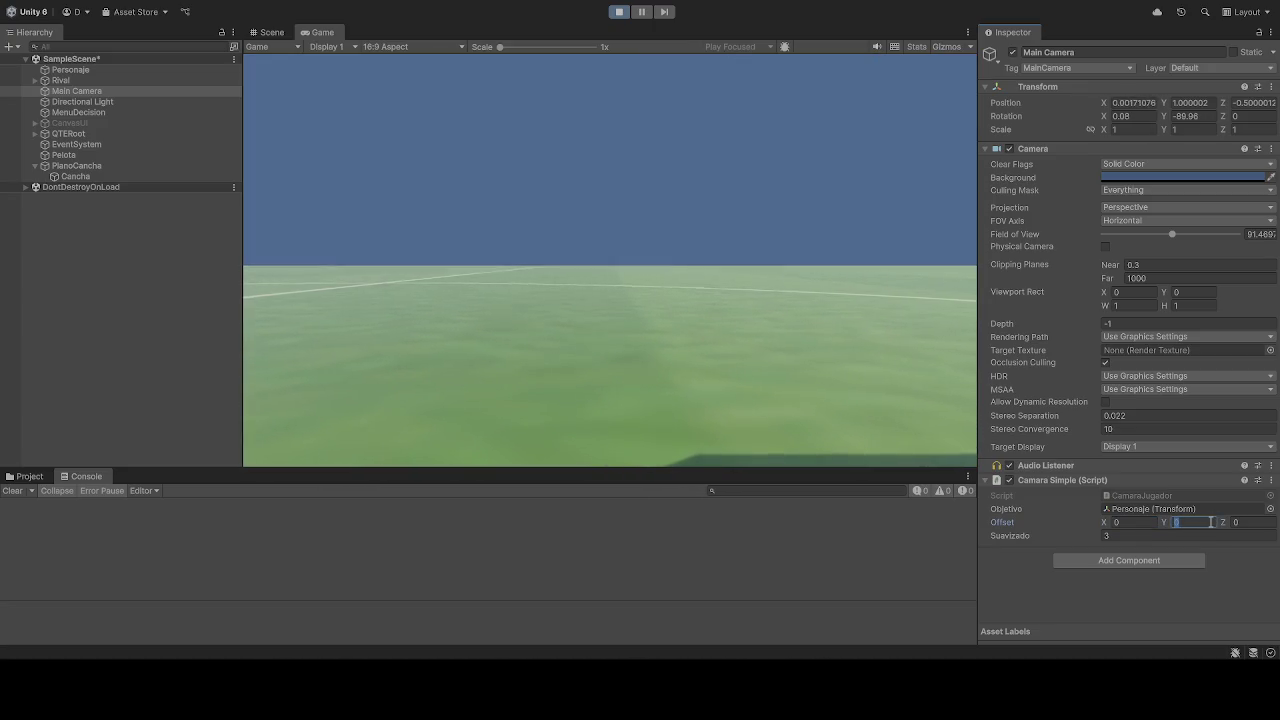
type("50")
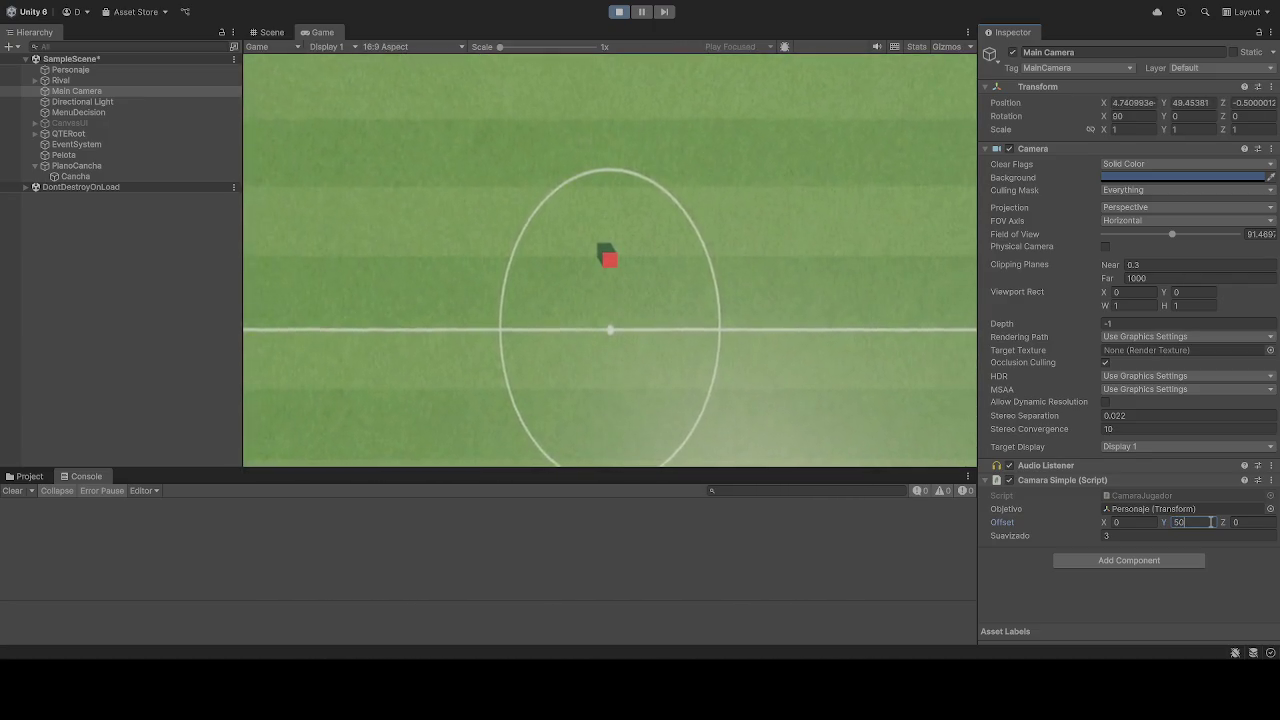
left_click(1138, 522)
type("50")
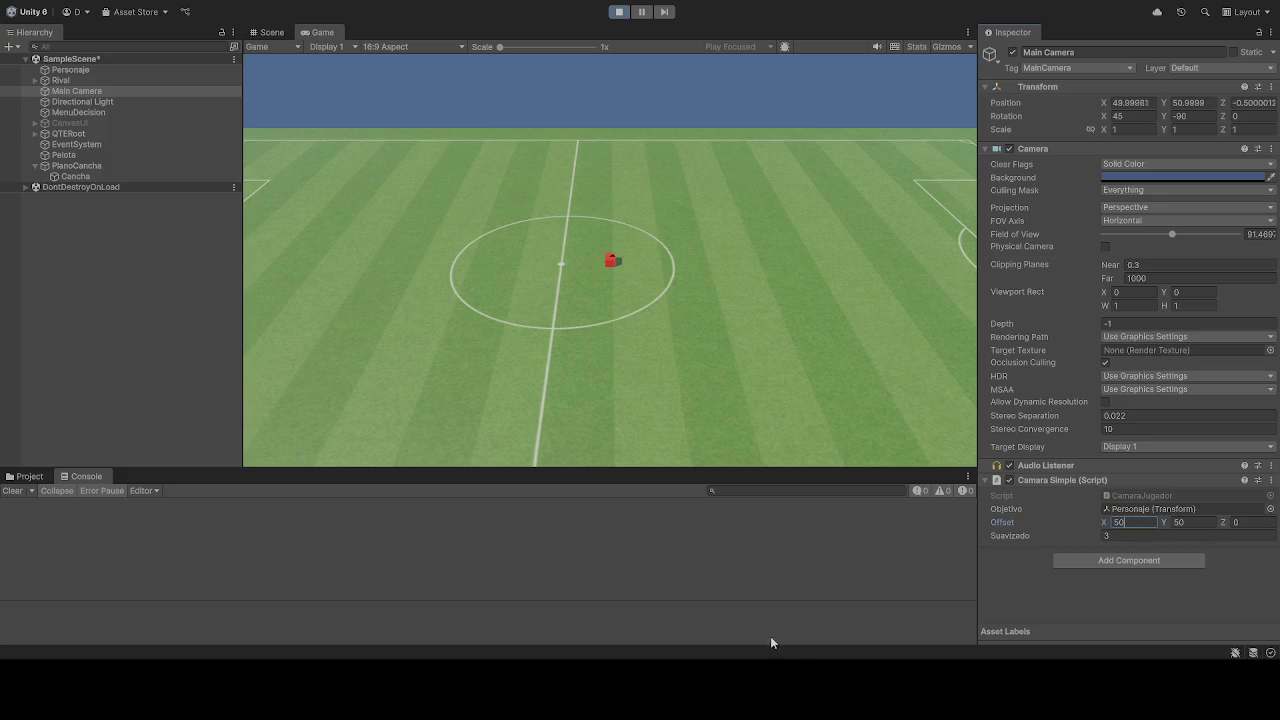
key("Return")
- Outside Play mode, set Offset X to 45 and Y to 30, then rerun the game
left_click(619, 11)
left_click(1130, 522)
type("45")
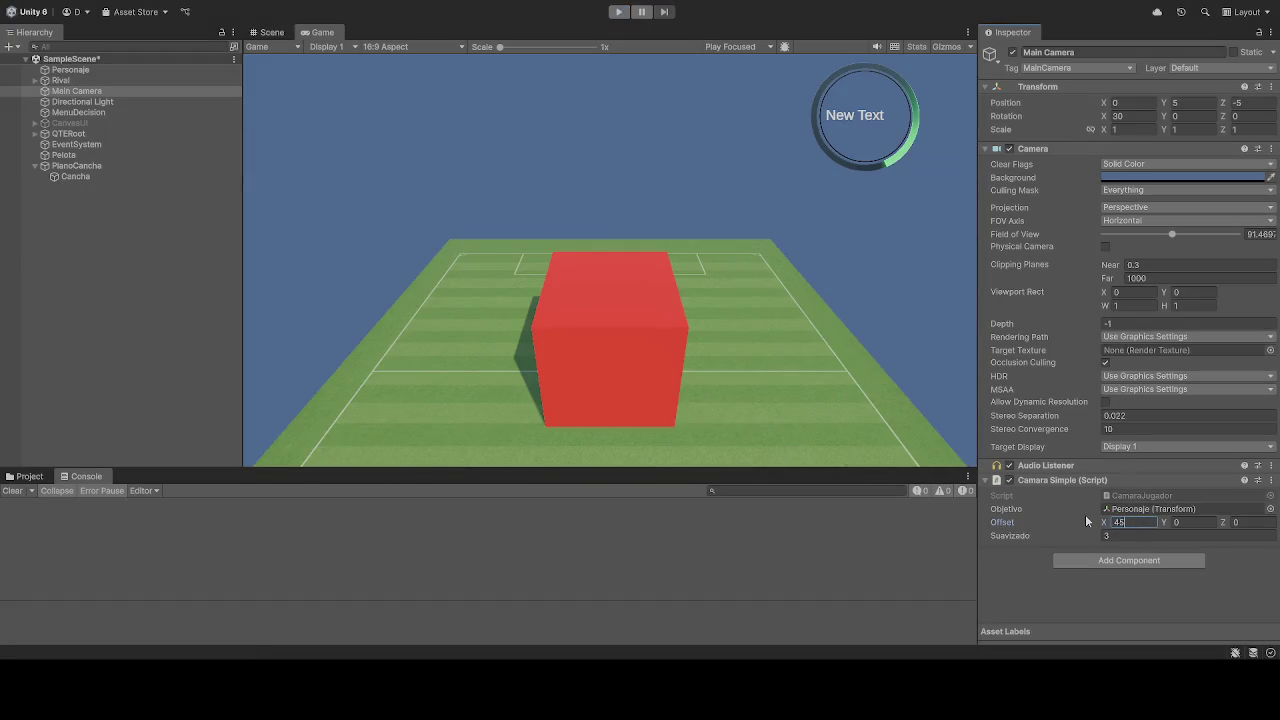
left_click(1207, 523)
type("30")
key("ctrl+p")
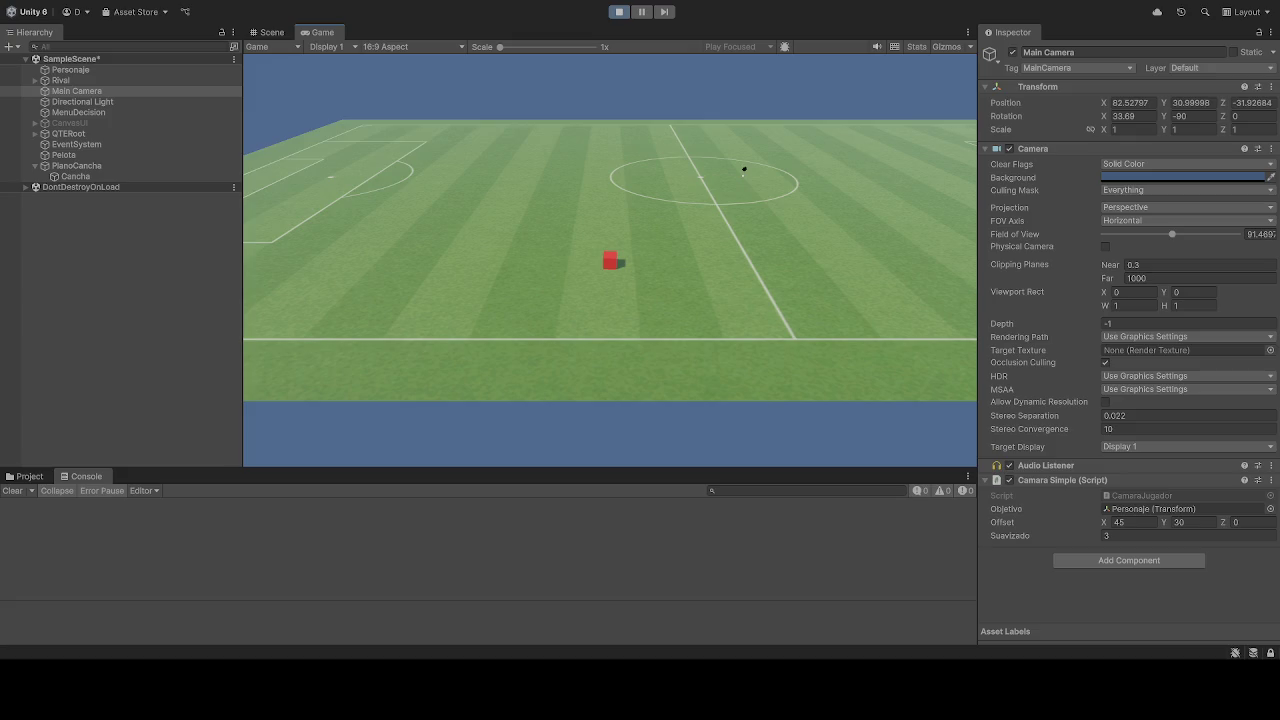
- Stop the game, then in Play mode set Offset X to 0 and begin Y at 0
left_click(619, 12)
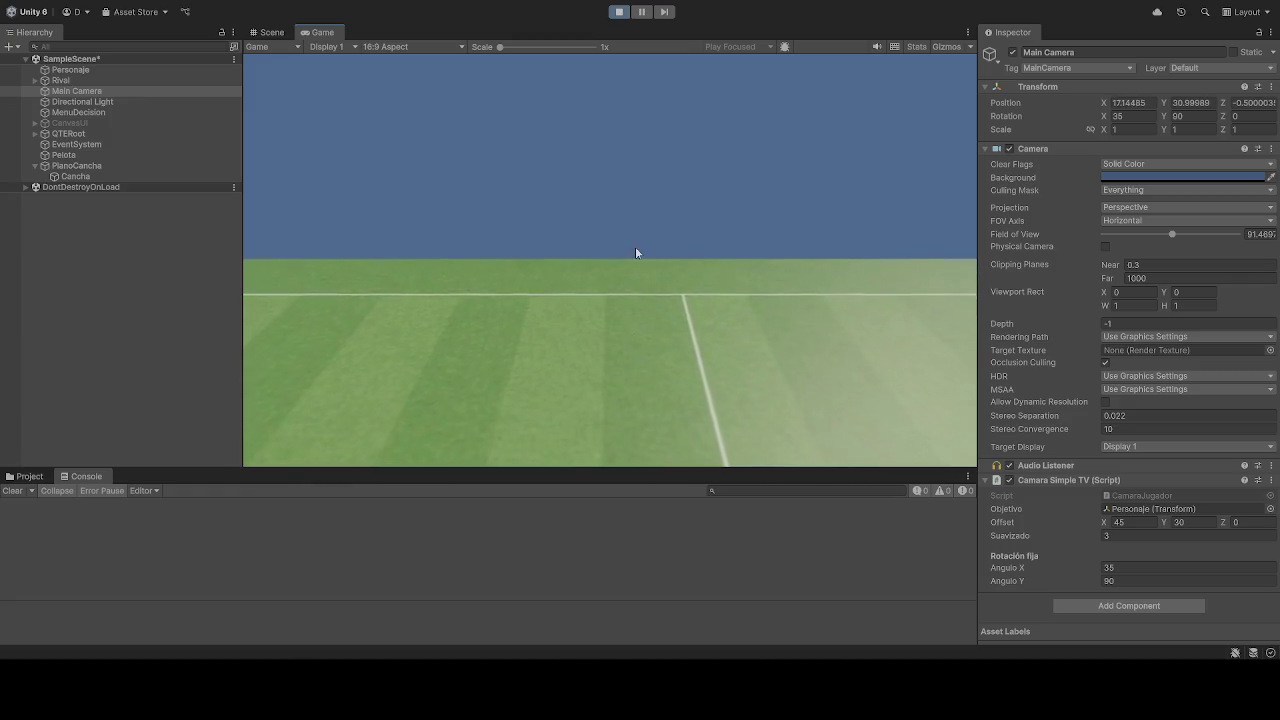
left_click(1105, 522)
type("0")
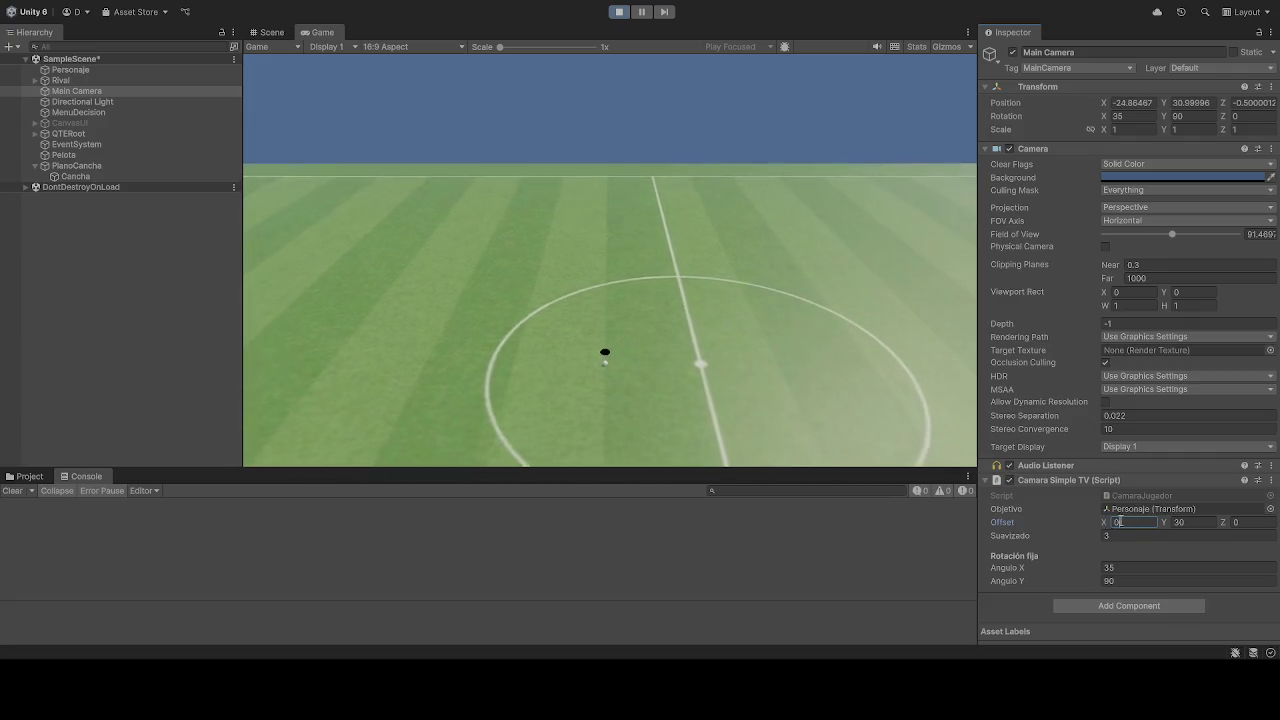
left_click(1206, 527)
type("0")
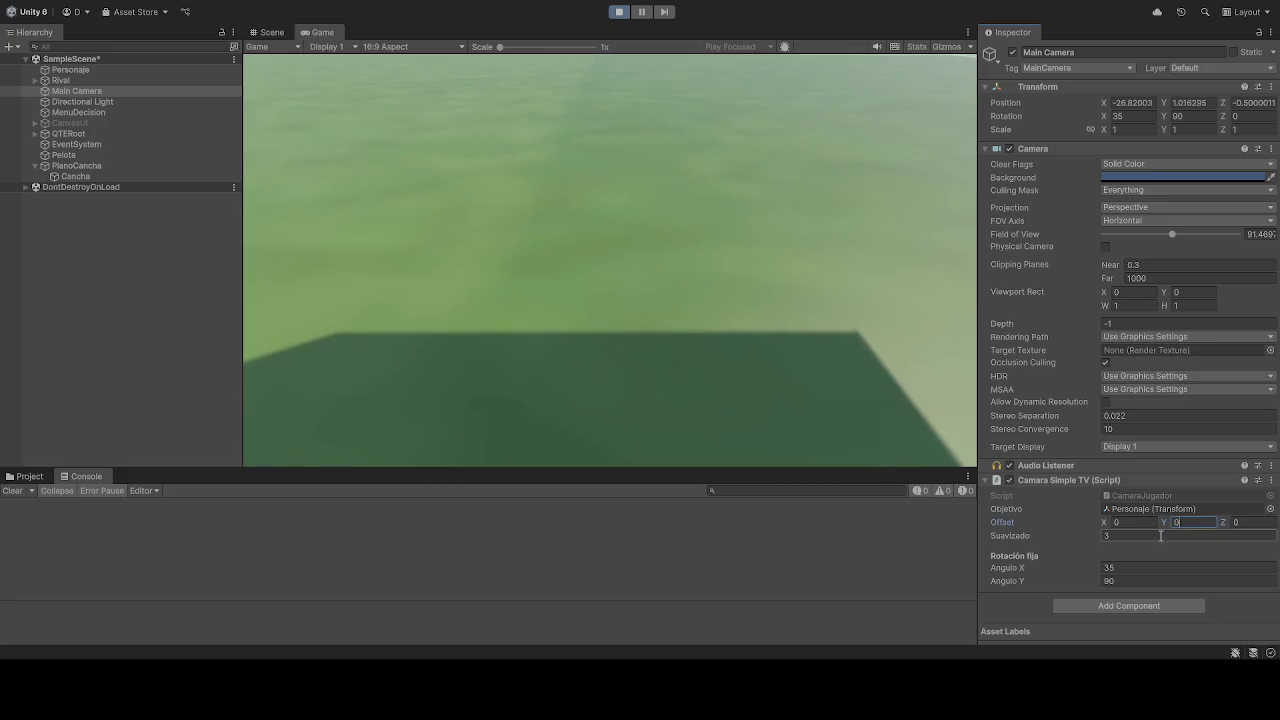
- Set Offset Z to 0 after trying 50, and trial an X offset of -5
left_click(1266, 523)
type("50")
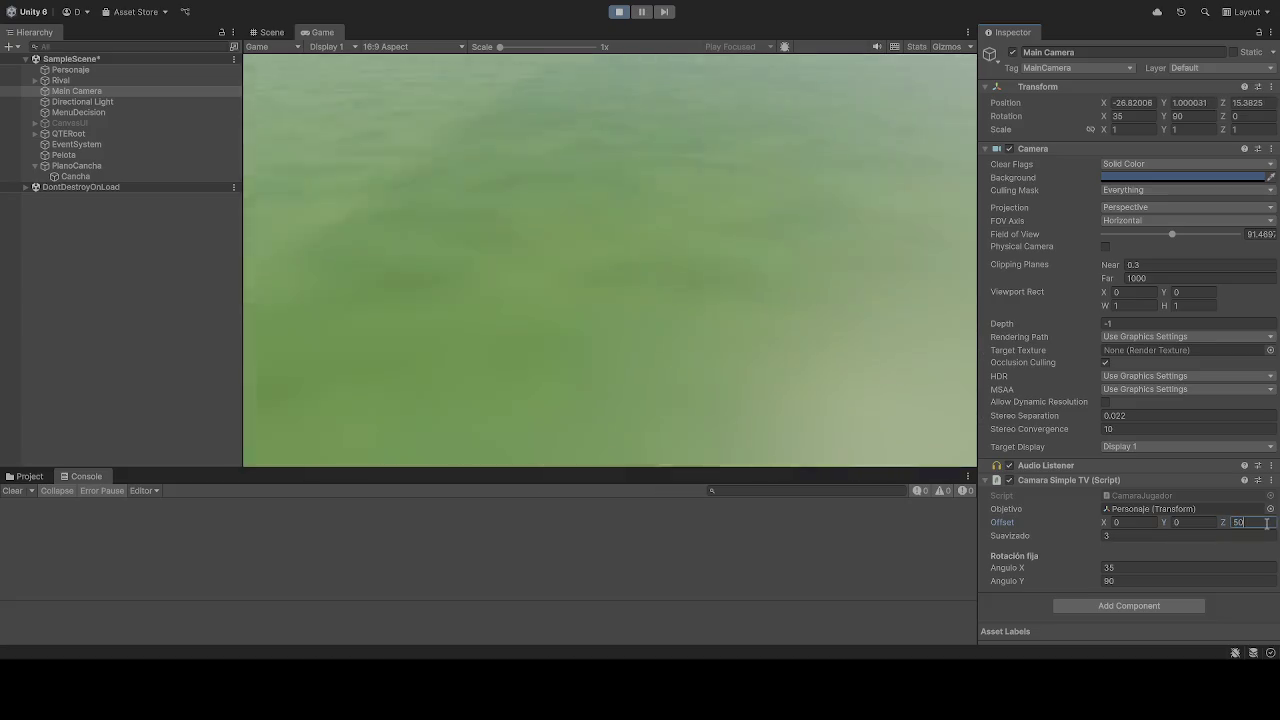
key("BackSpace")
key("BackSpace")
type("0")
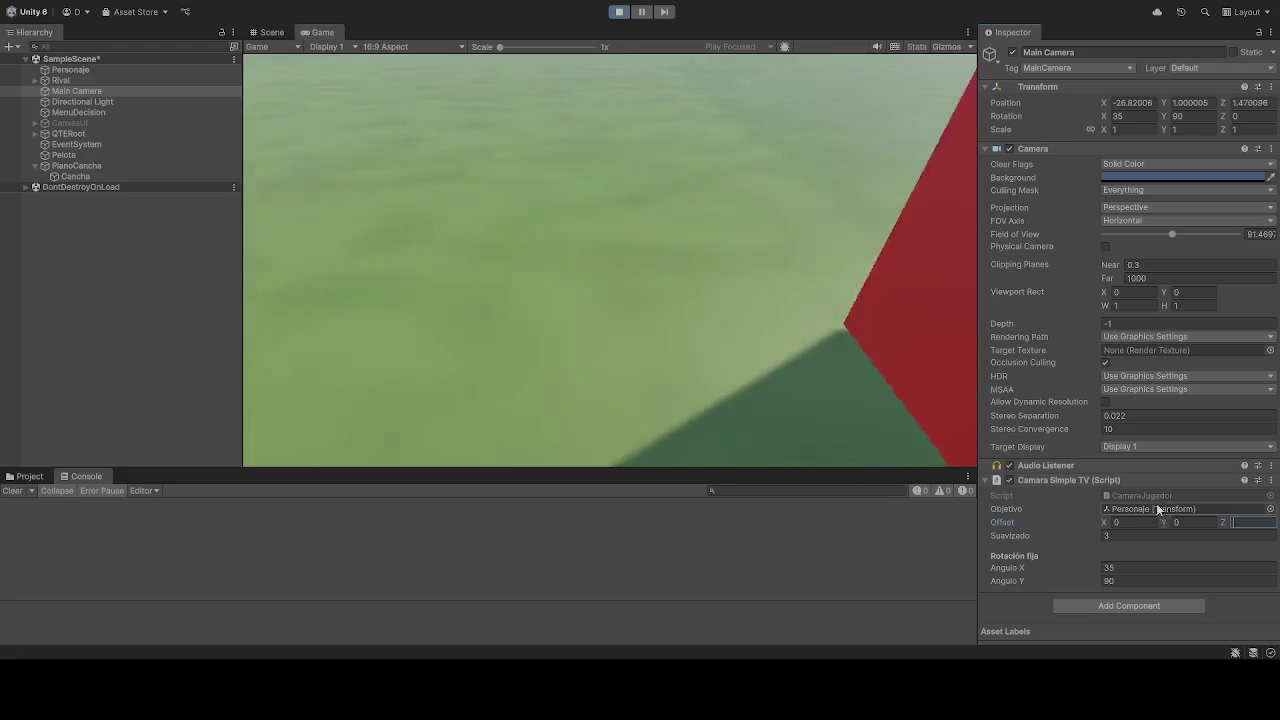
left_click(1152, 520)
key("BackSpace")
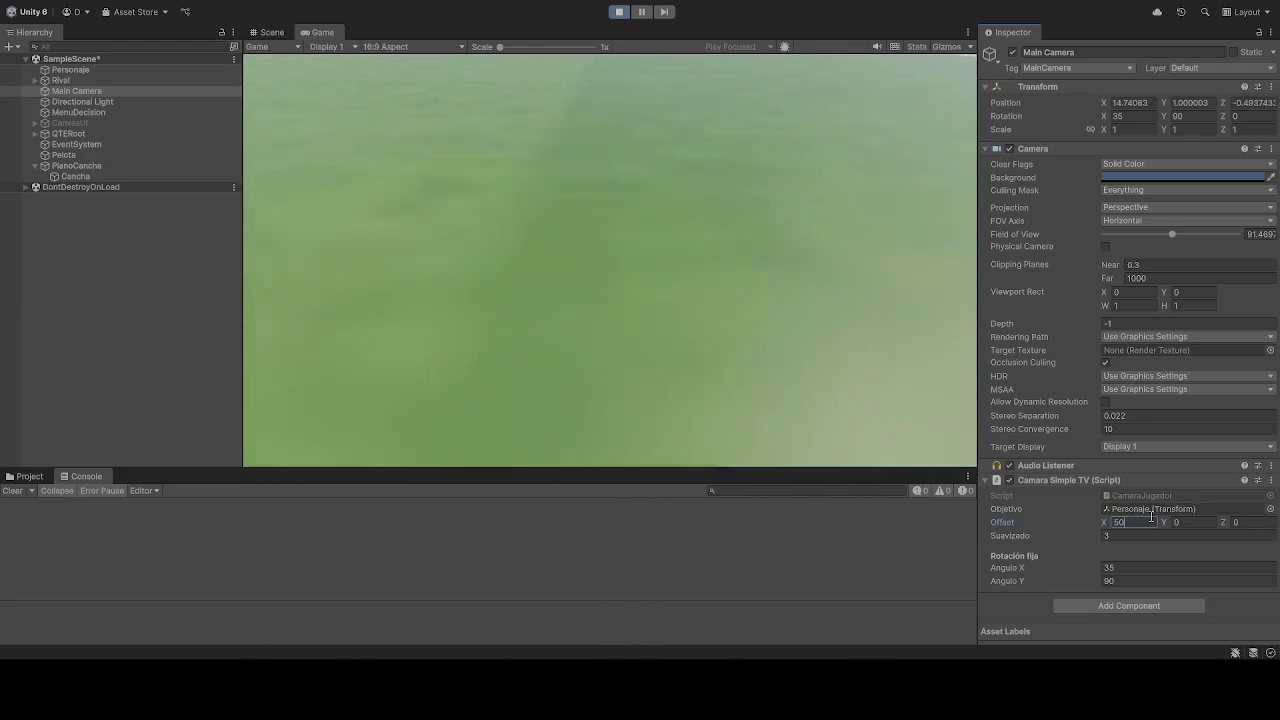
type("-5")
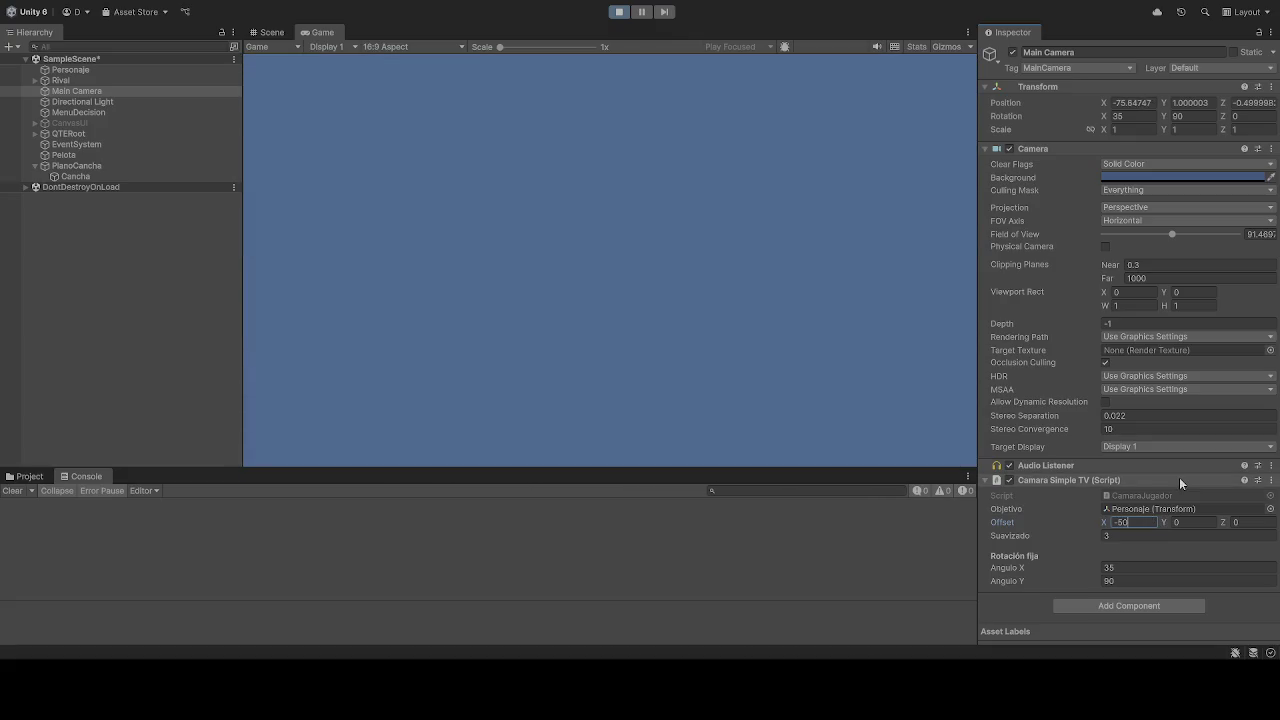
key("BackSpace")
key("BackSpace")
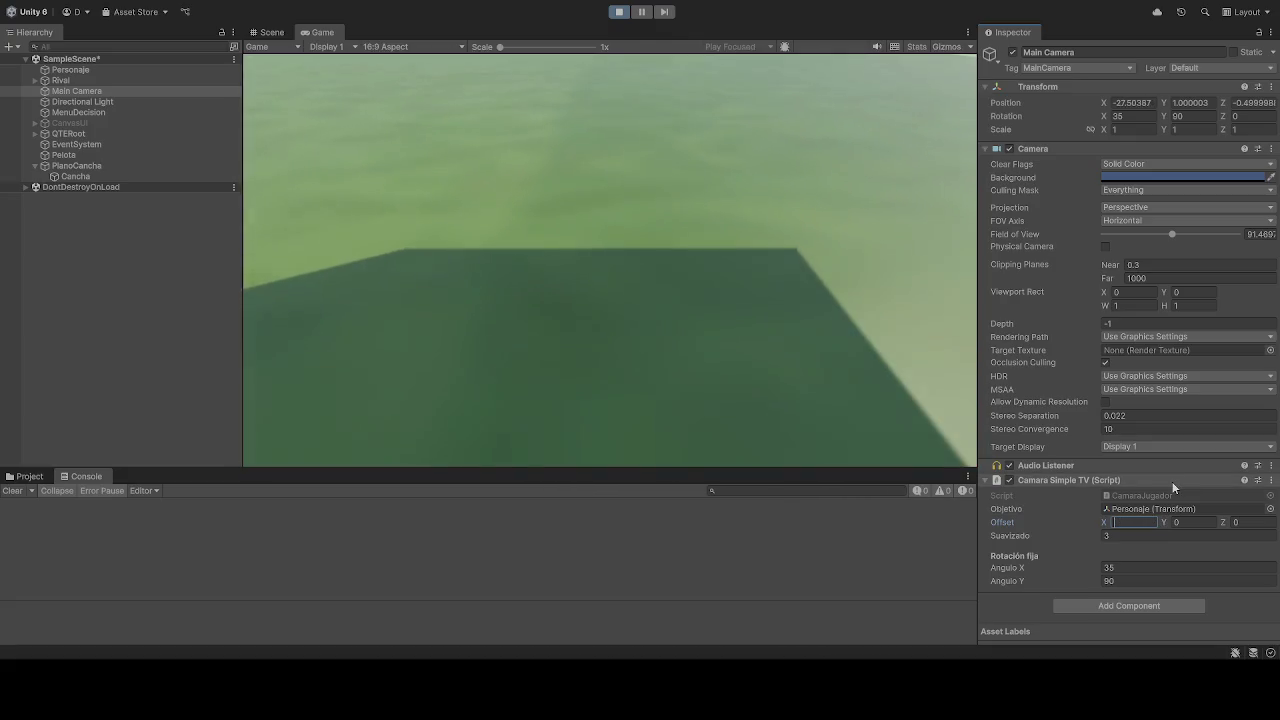
- Set both Angulo X and Angulo Y to 0
left_click(1142, 566)
type("0")
key("Tab")
type("0")
- Return the offset to X 45 and Y 30, then stop the game
left_click(1136, 522)
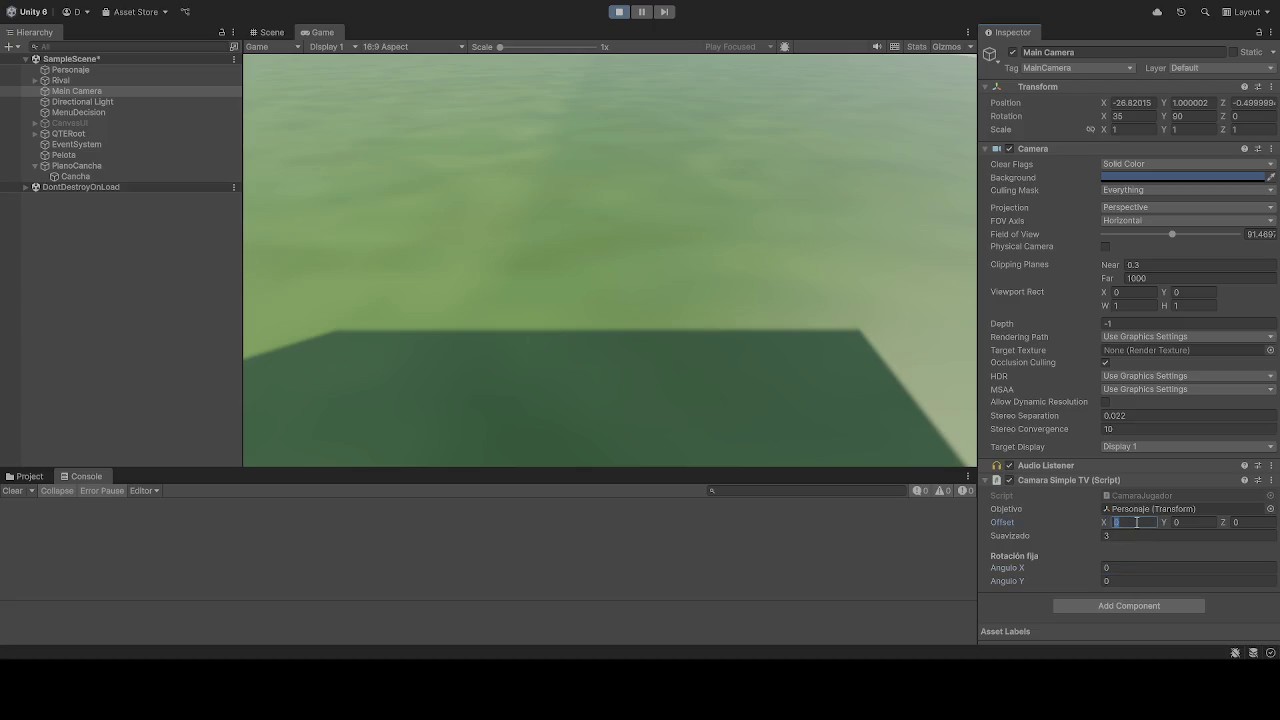
type("454")
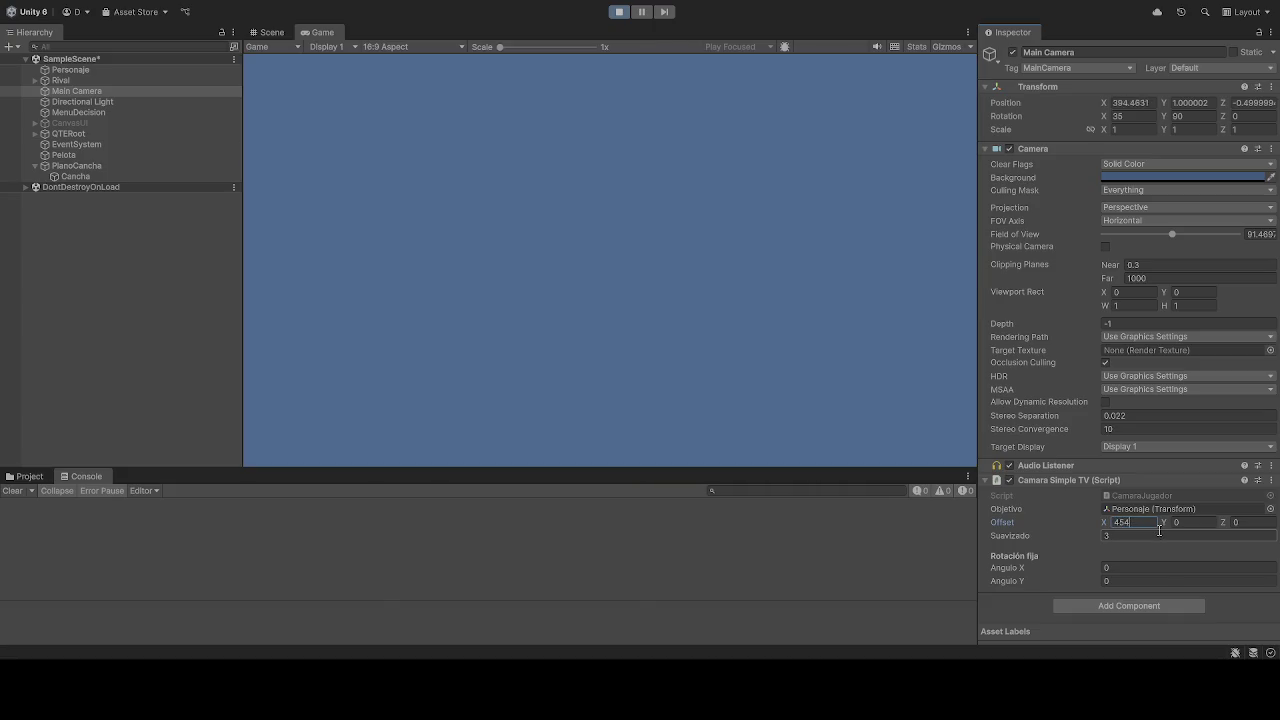
key("BackSpace")
key("BackSpace")
key("BackSpace")
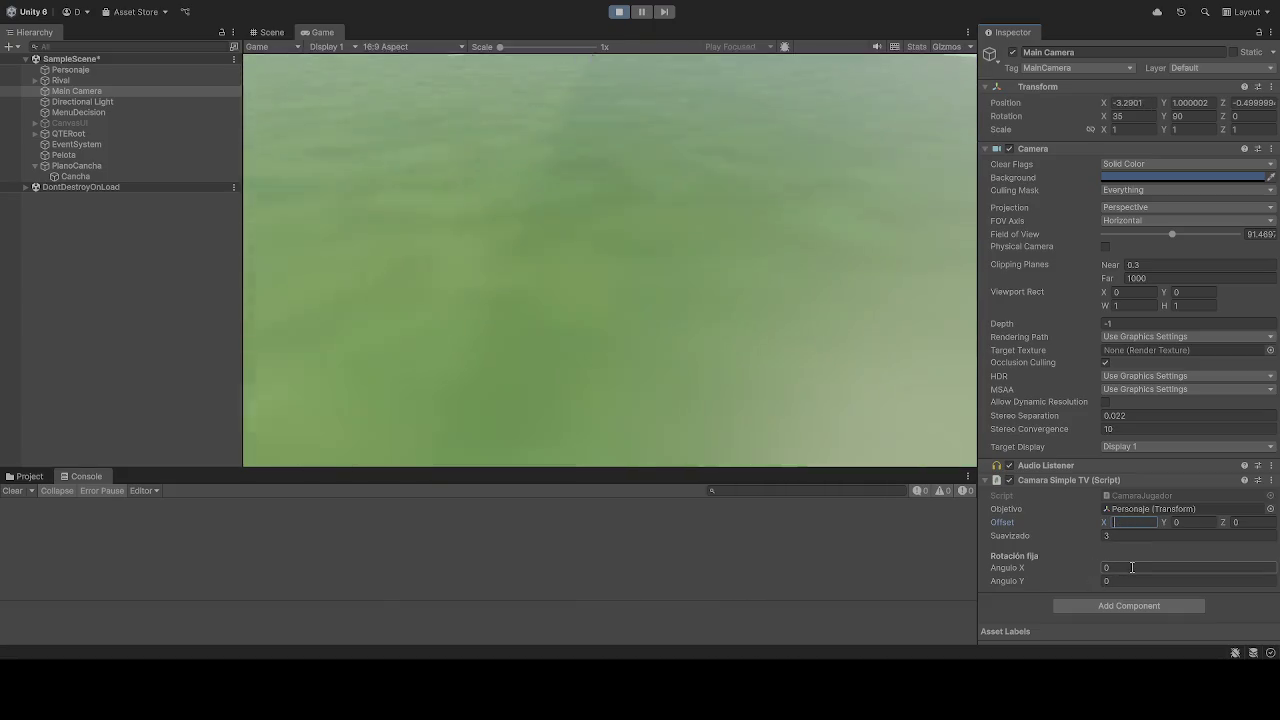
type("4.5")
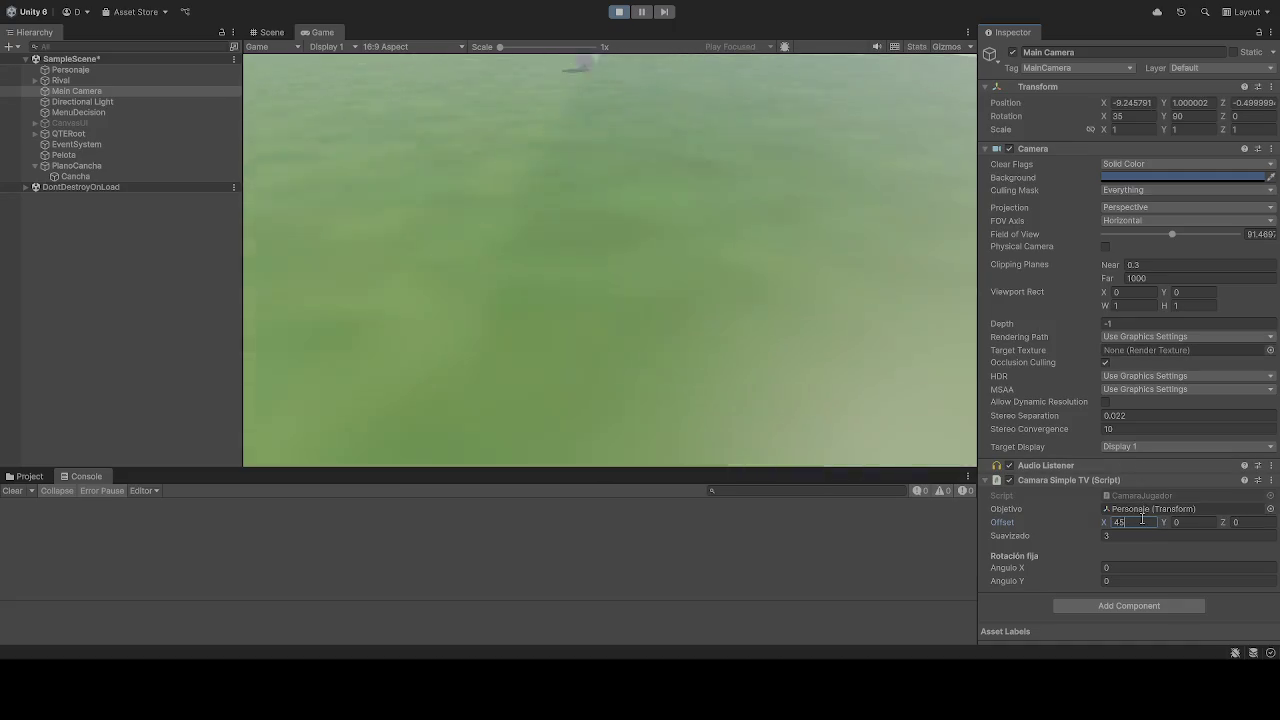
key("Tab")
type("30")
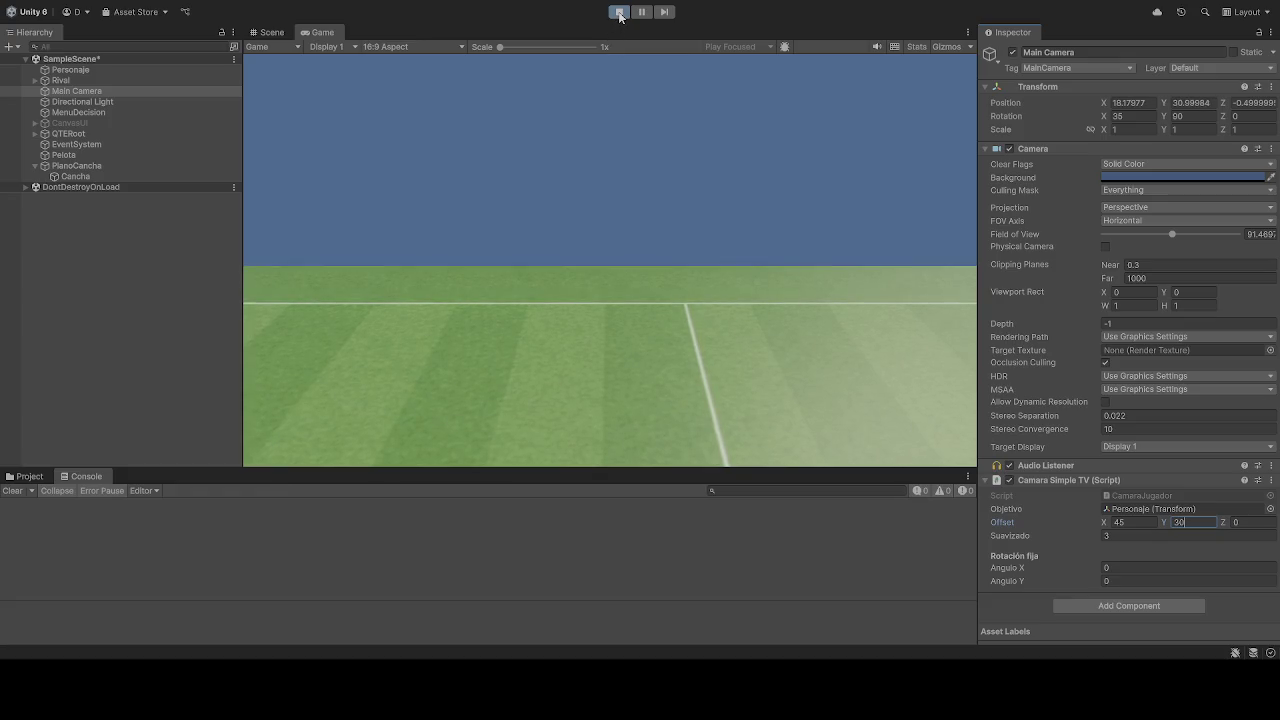
left_click(619, 12)
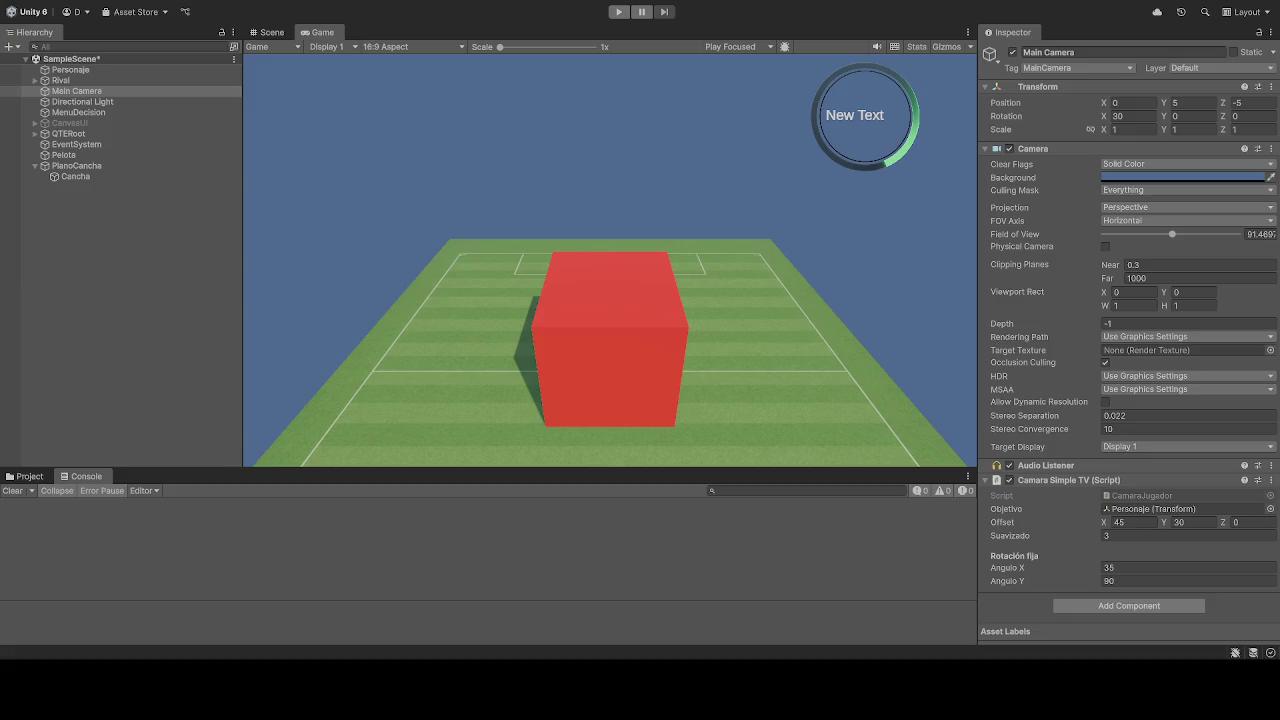
- Set the camera Offset to 0, 25, -40
left_click(1140, 522)
type("0")
left_click(1213, 520)
key("Return")
left_click(1197, 522)
type("25")
left_click(1236, 522)
type("-40")
key("Return")
- Set Angulo Y to 0 and run the game to test the framing
left_click(1132, 582)
type("0")
left_click(619, 12)
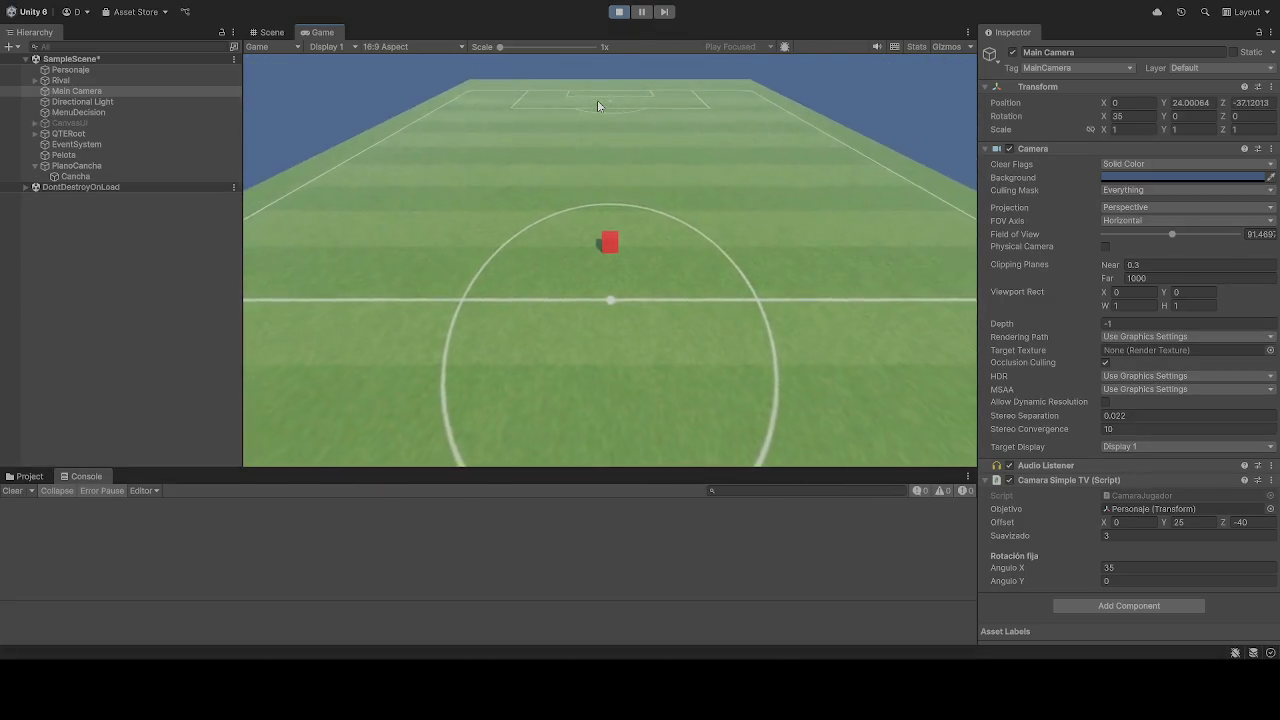
- While playing, clear Angulo Y, keep Offset X at 0, and trial Offset Z -45
left_click(1135, 580)
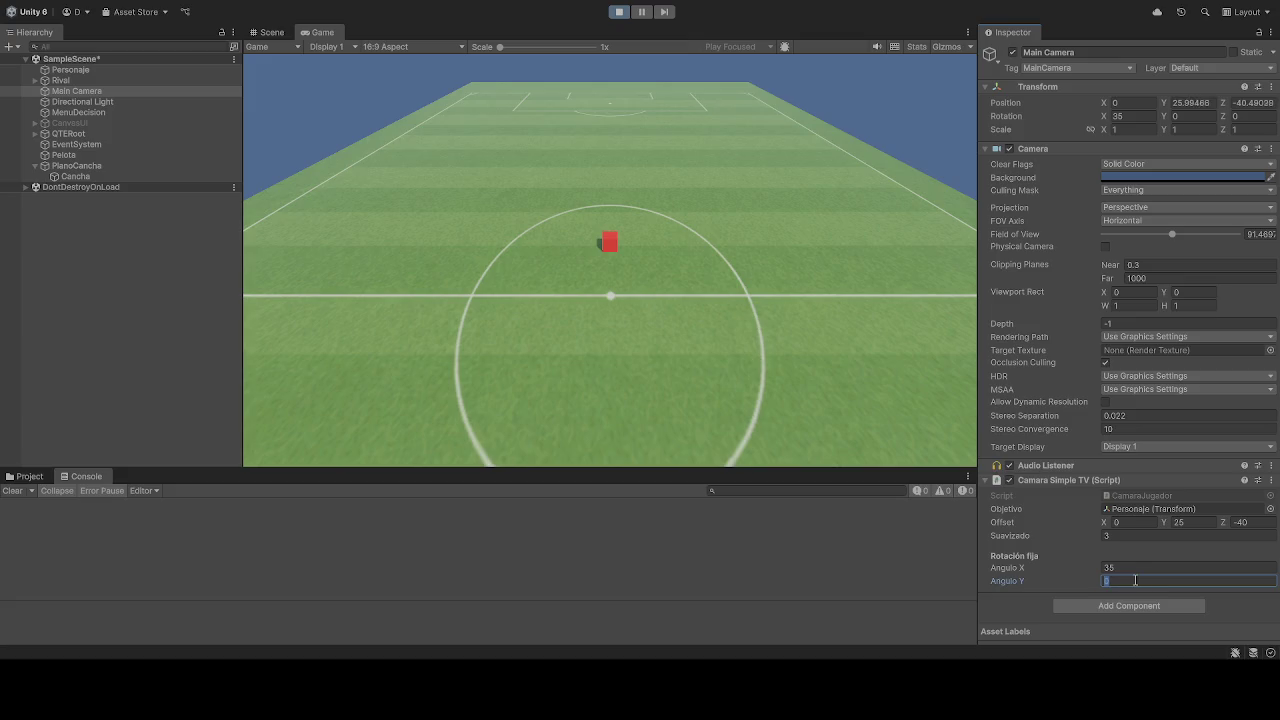
type("50")
key("BackSpace")
left_click(1135, 522)
type("50")
key("BackSpace")
key("BackSpace")
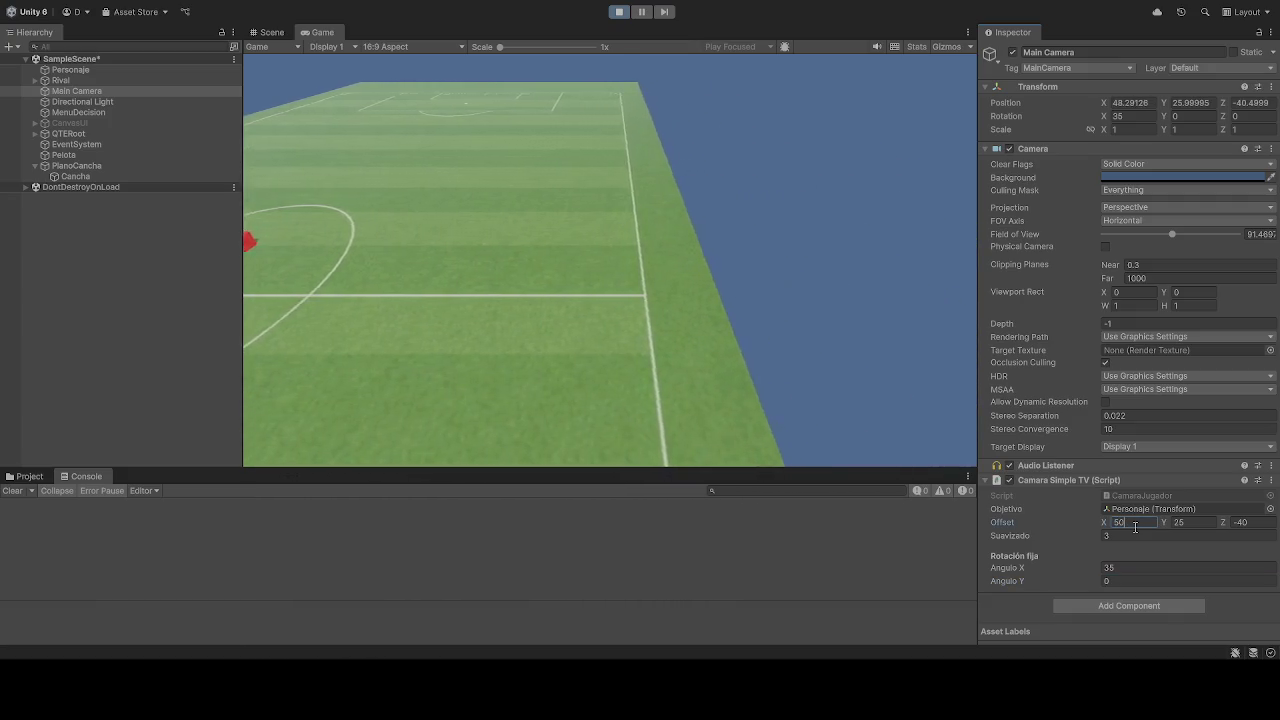
left_click(1237, 522)
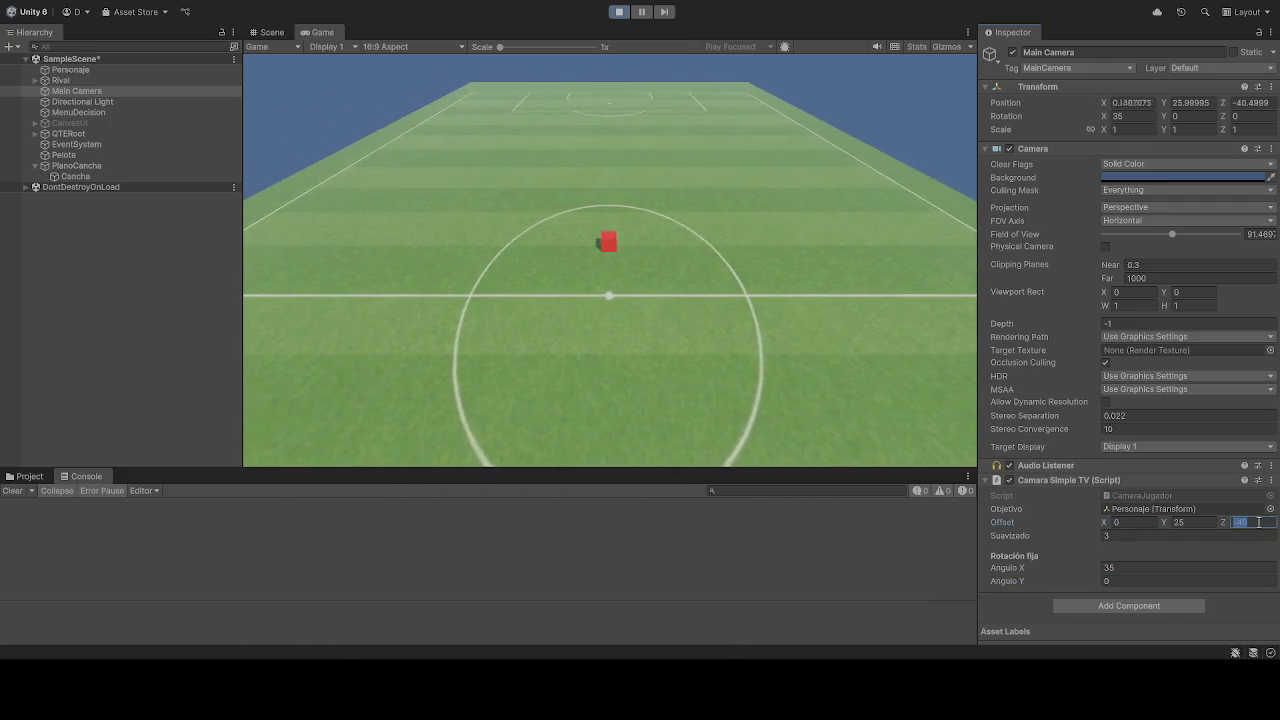
type("0")
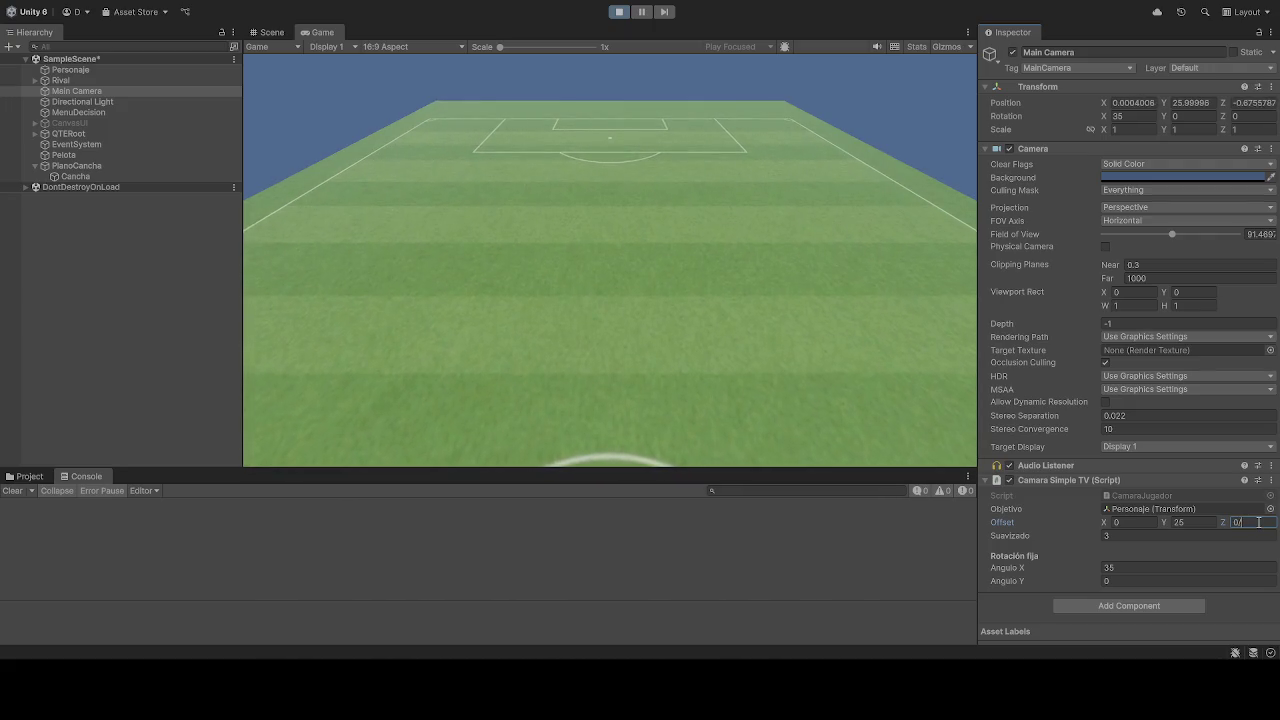
key("BackSpace")
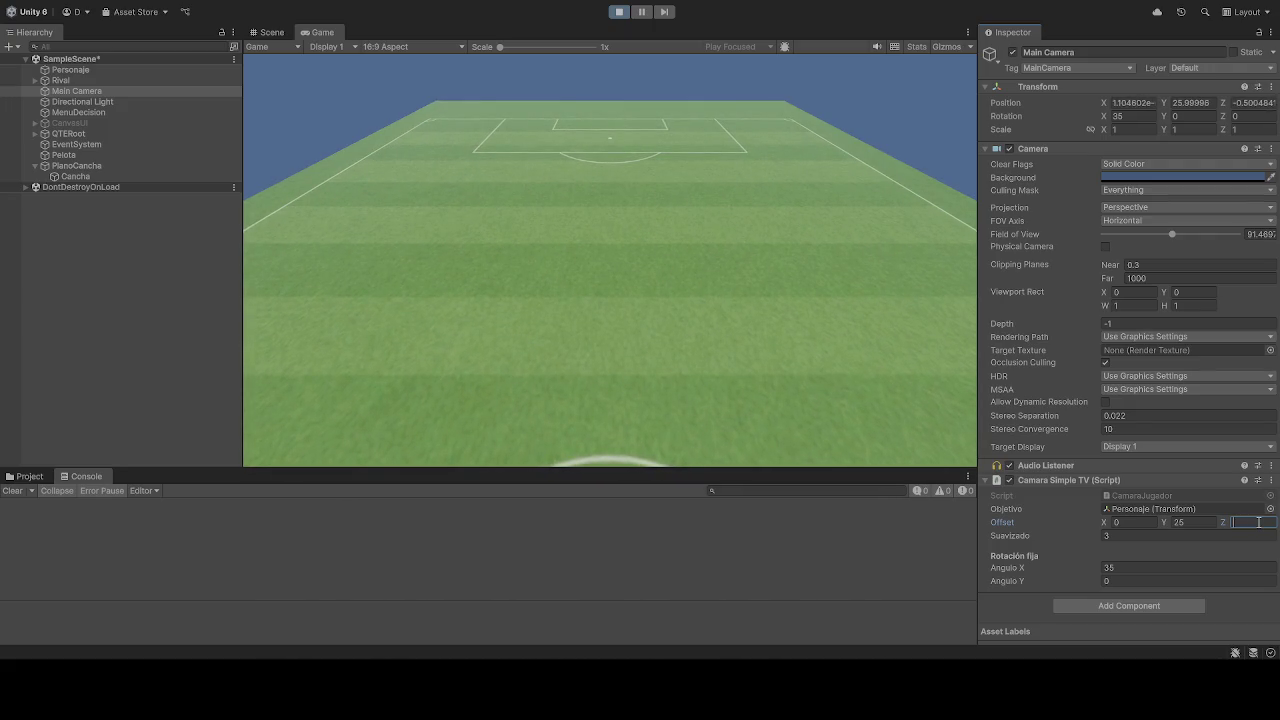
type("-45")
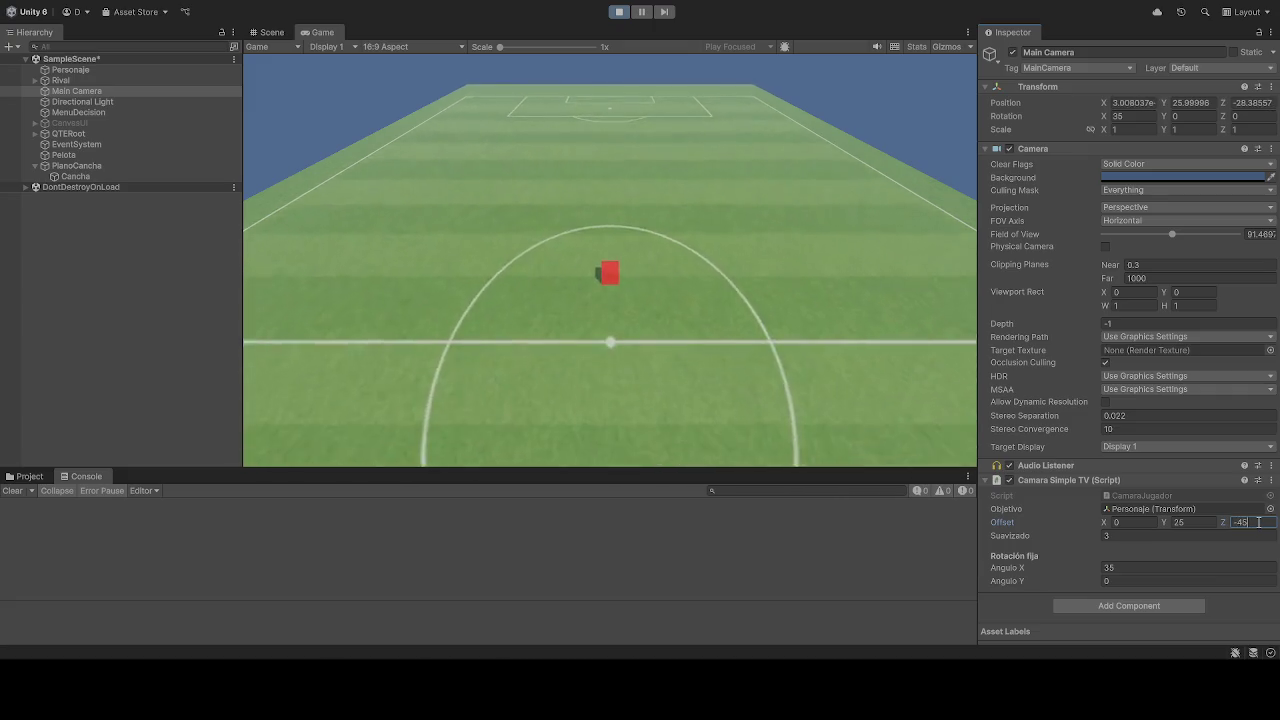
- Trial Offset Y 025, restart the game, try Angulo Y 60, then stop
left_click(1188, 523)
type("0")
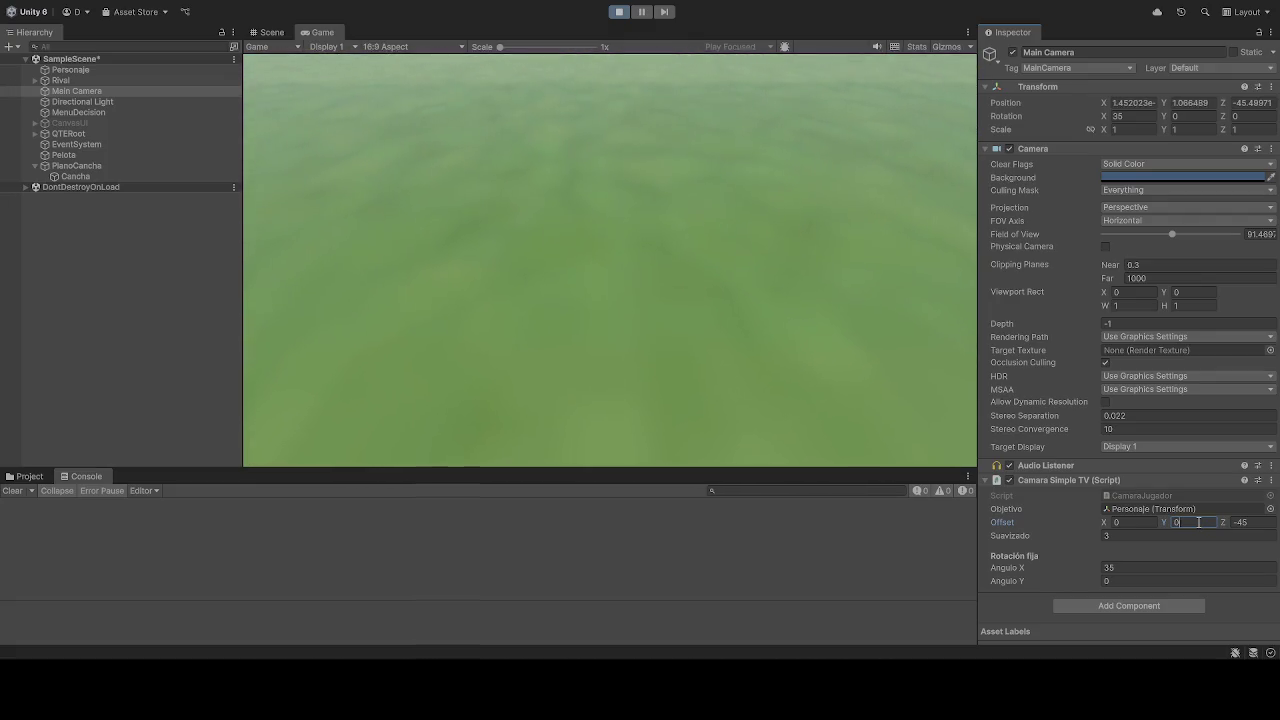
type("25")
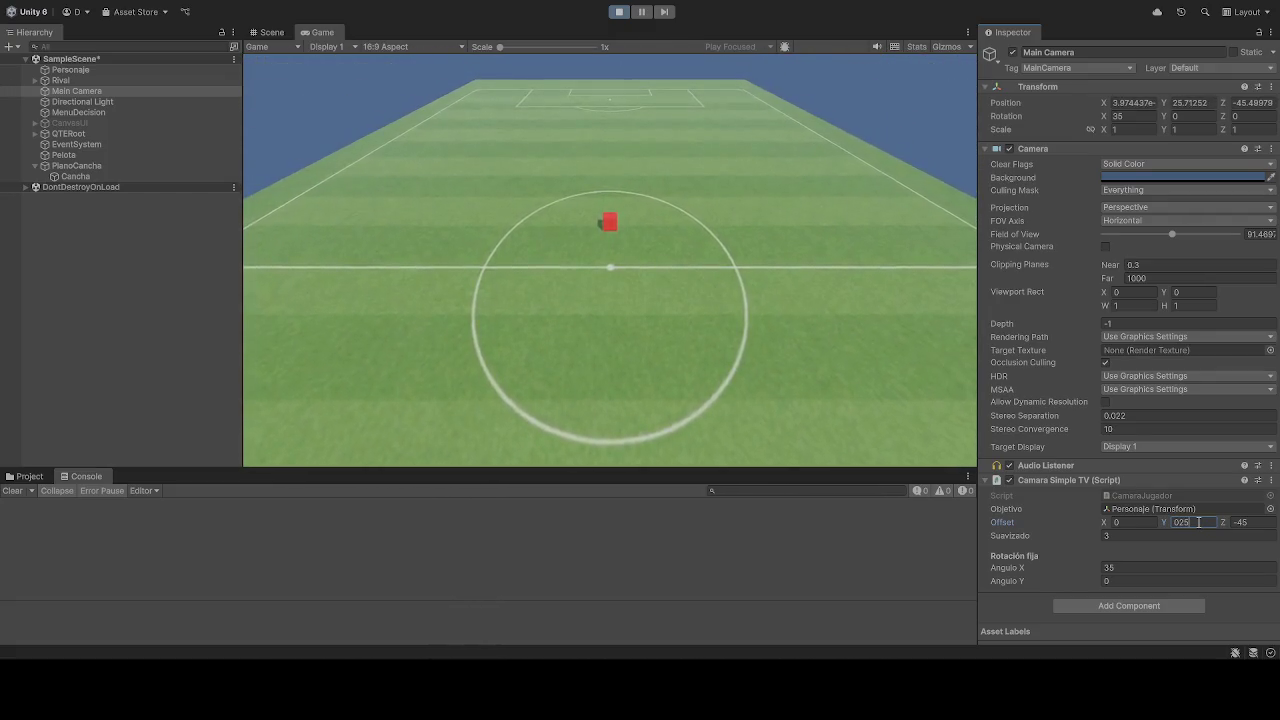
left_click(618, 12)
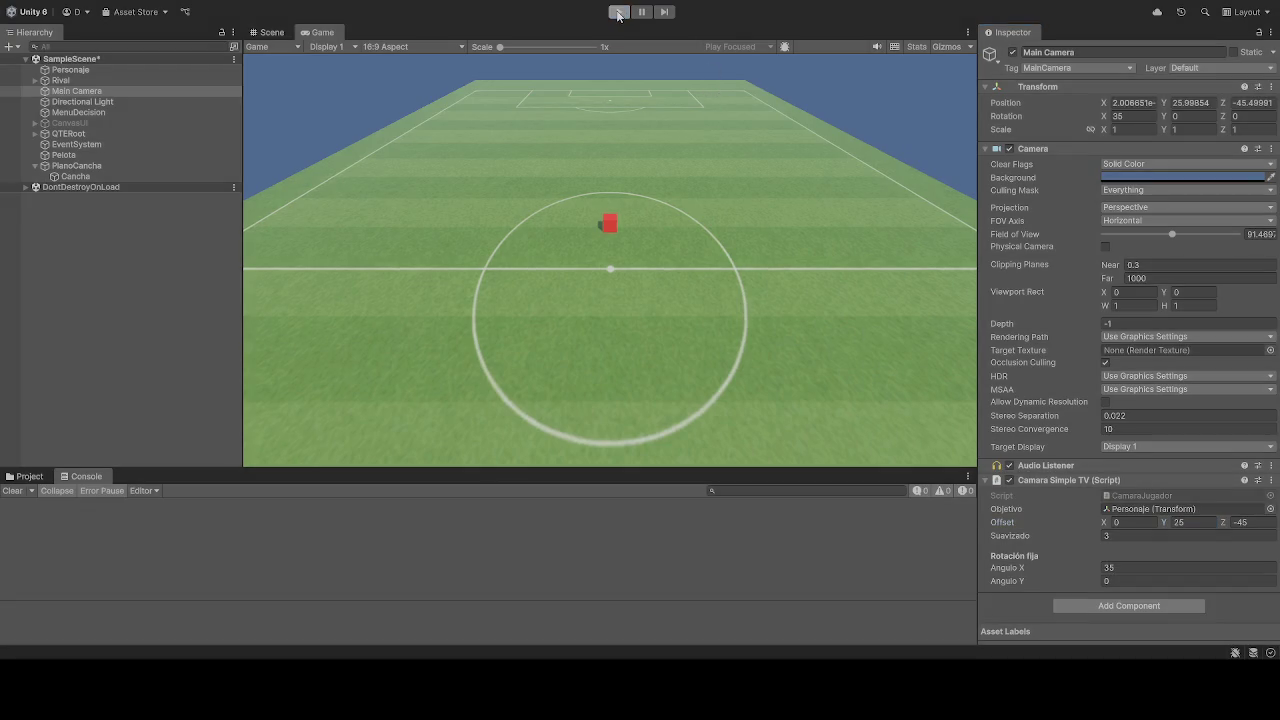
type("-40")
left_click(618, 12)
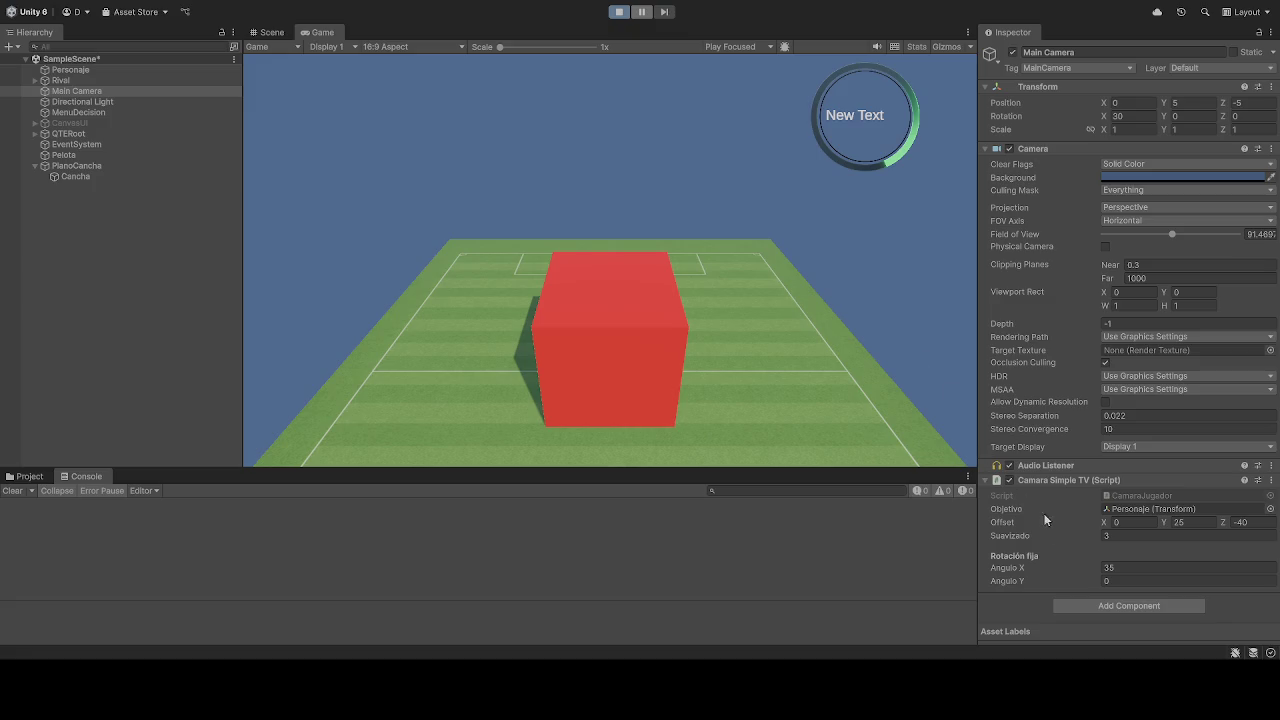
left_click(1132, 581)
type("60")
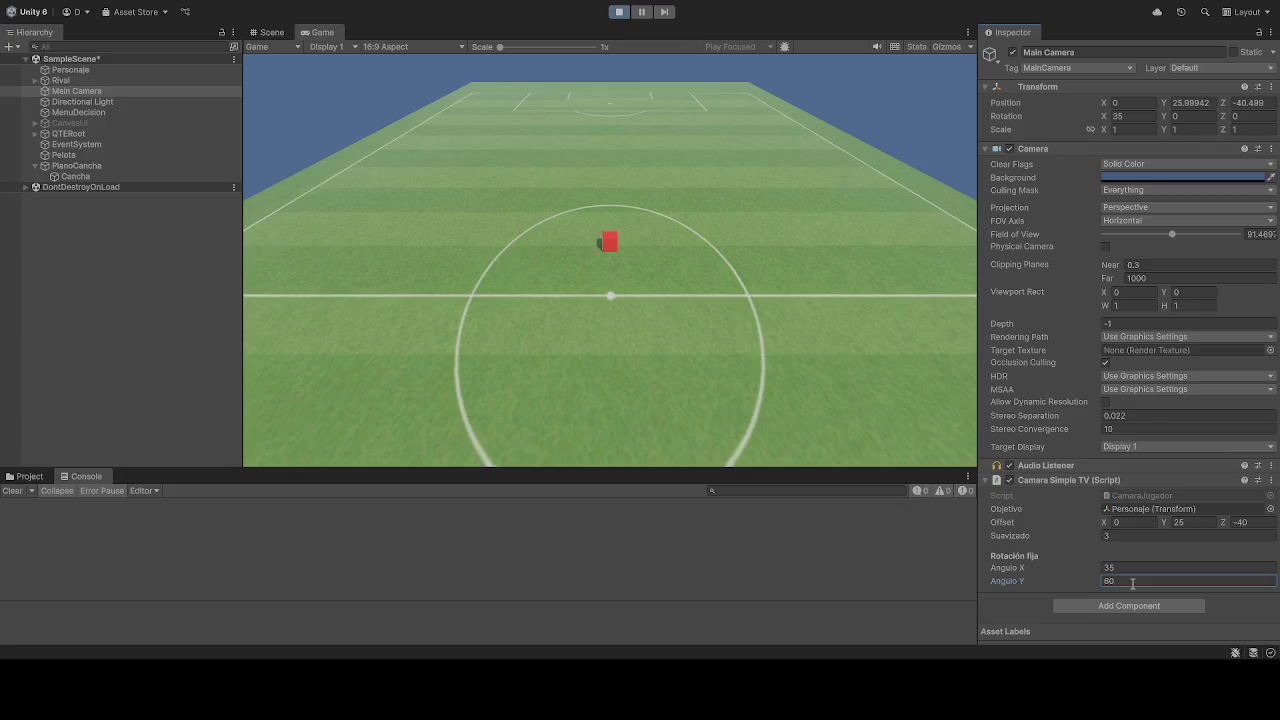
key("ctrl+p")
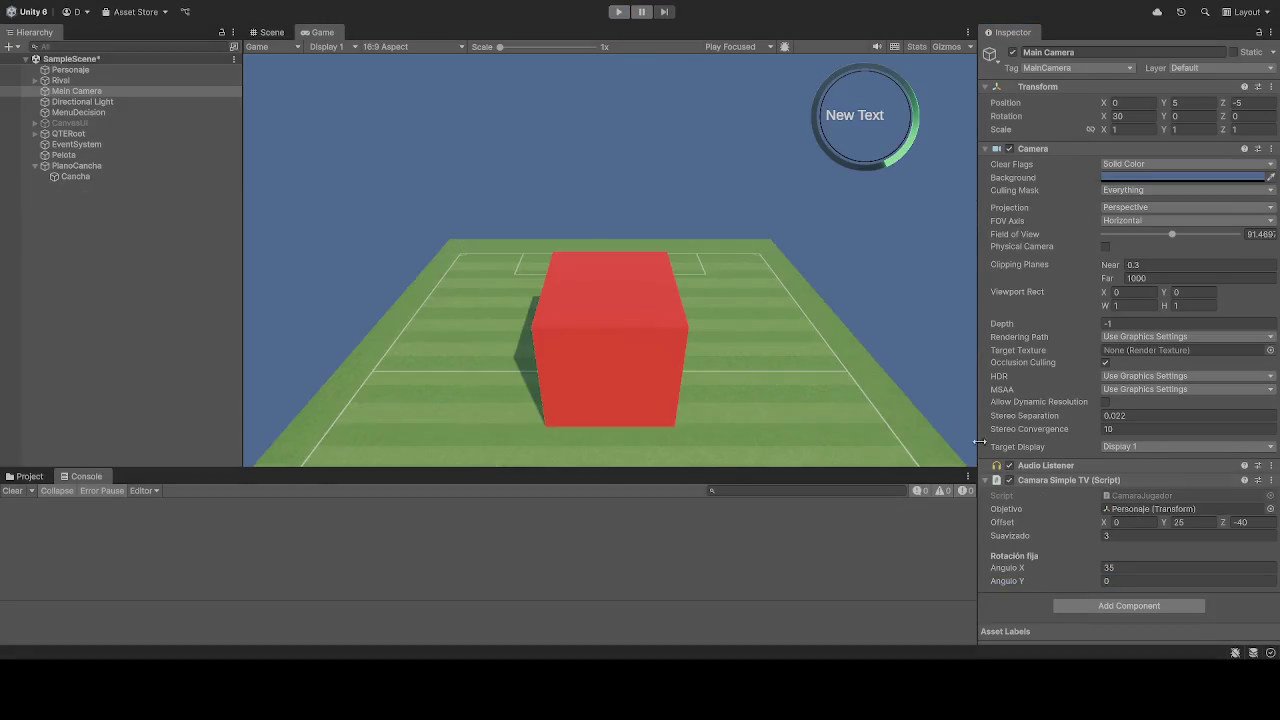
- Test-run Angulo Y at 60 and then 45, and settle on 90 for another run
type("60")
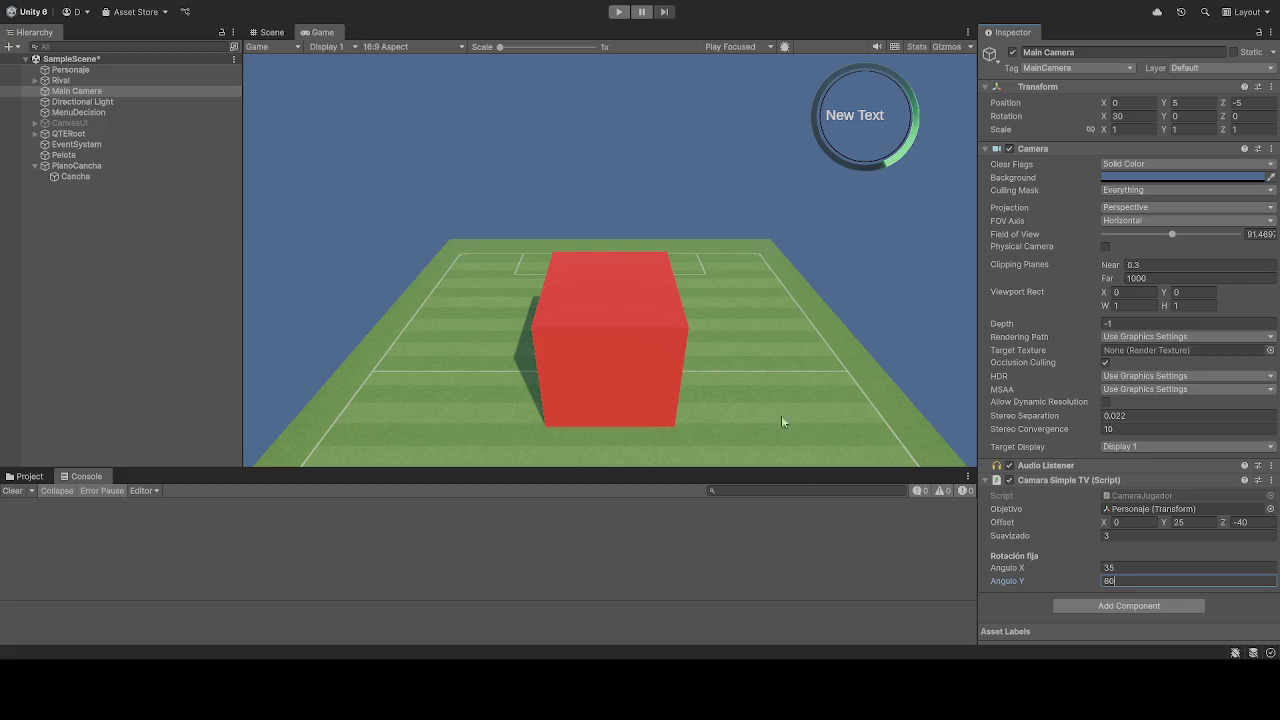
left_click(618, 12)
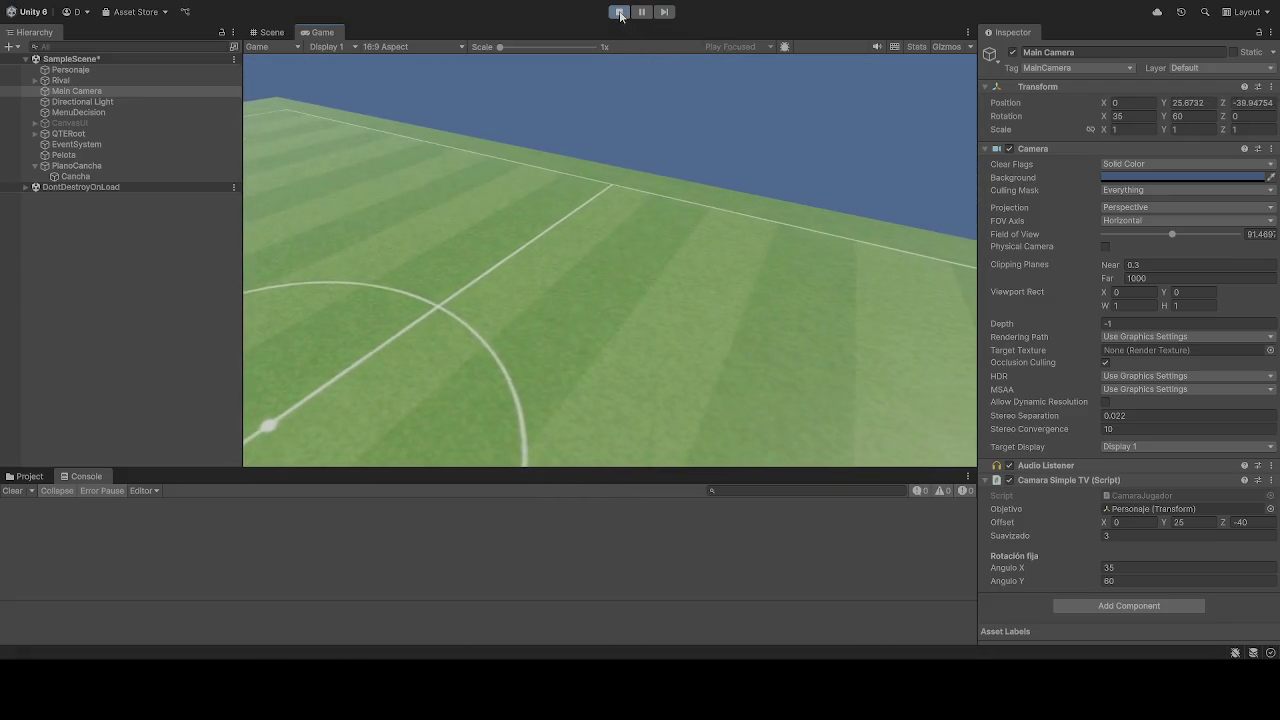
left_click(619, 12)
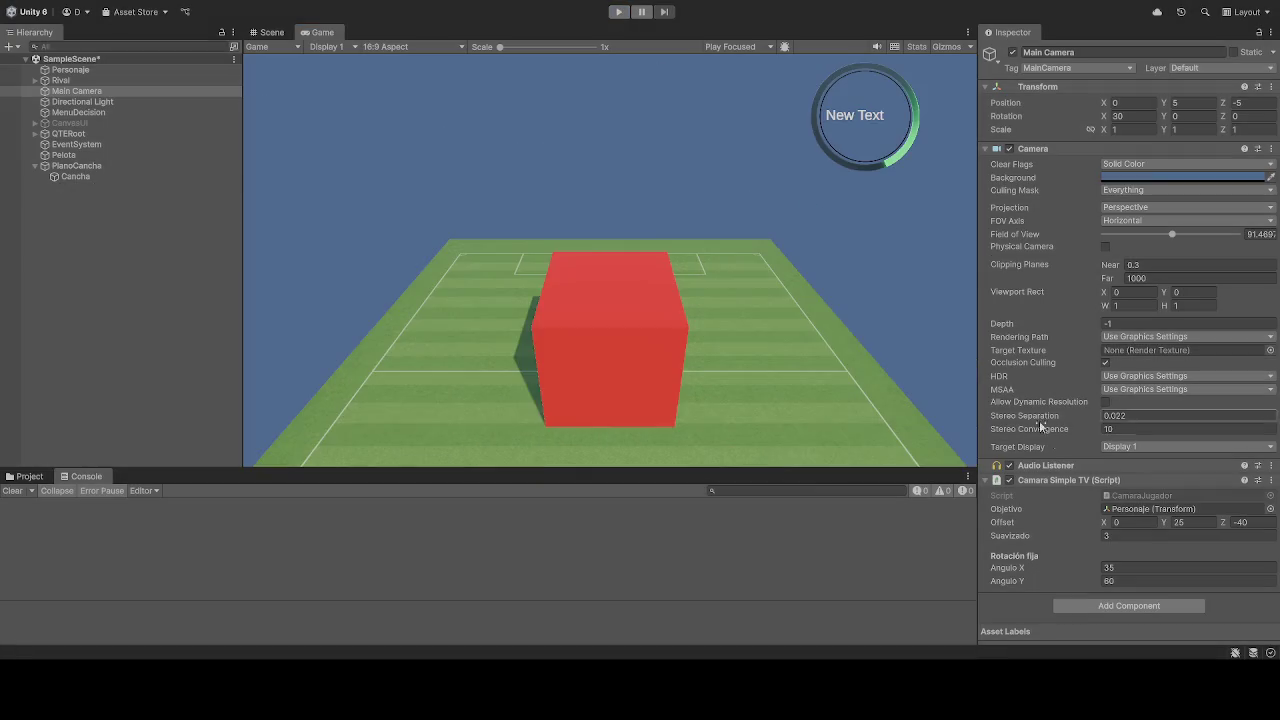
left_click(1140, 581)
type("45")
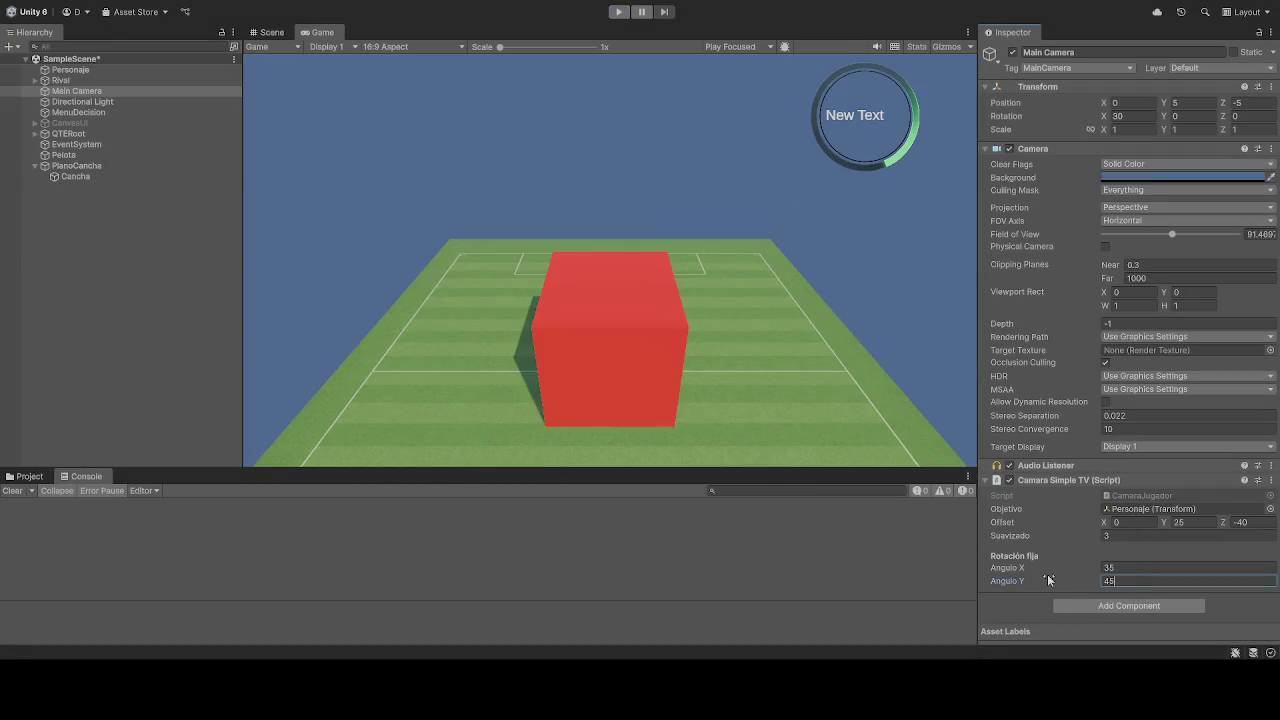
left_click(613, 12)
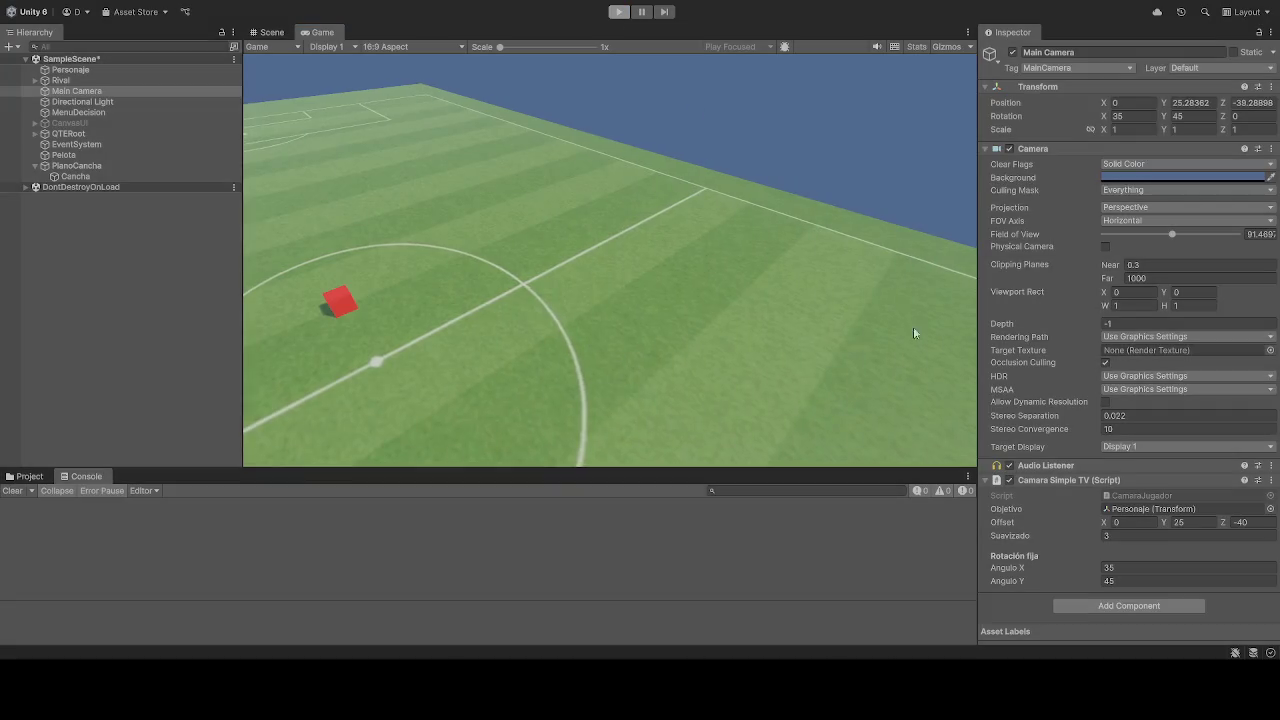
key("ctrl+p")
left_click(1097, 583)
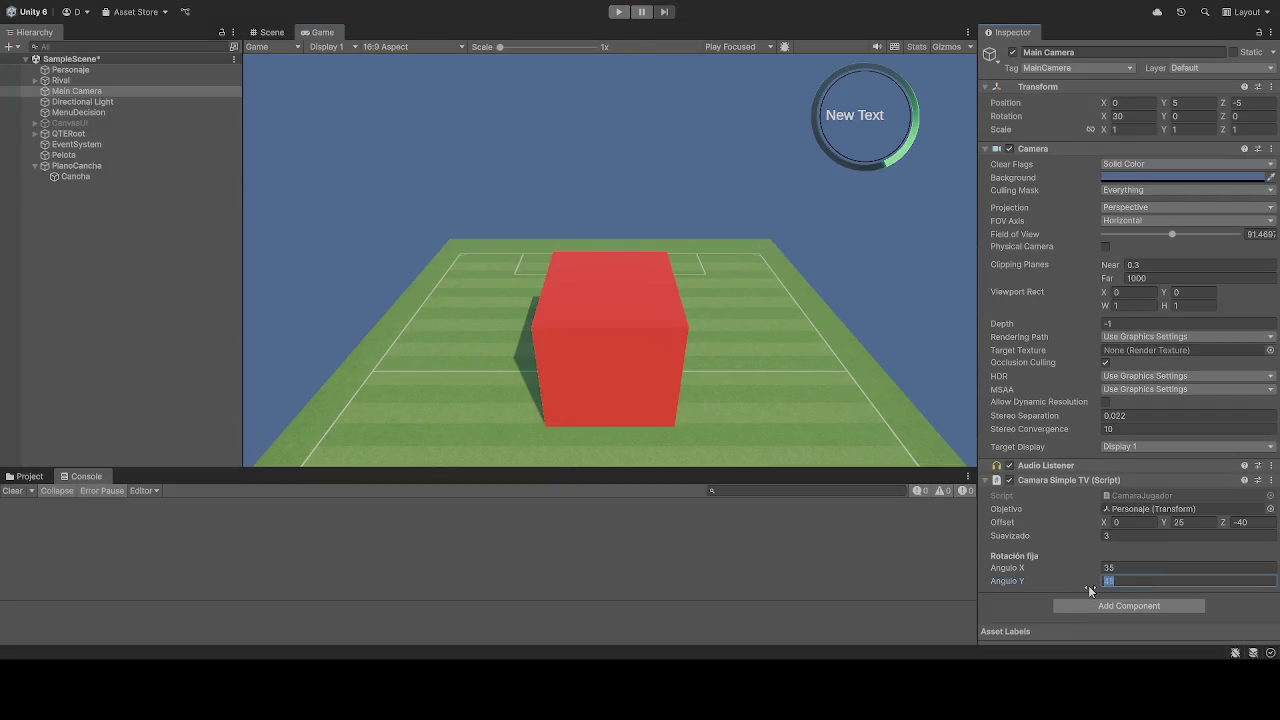
type("90")
left_click(619, 11)
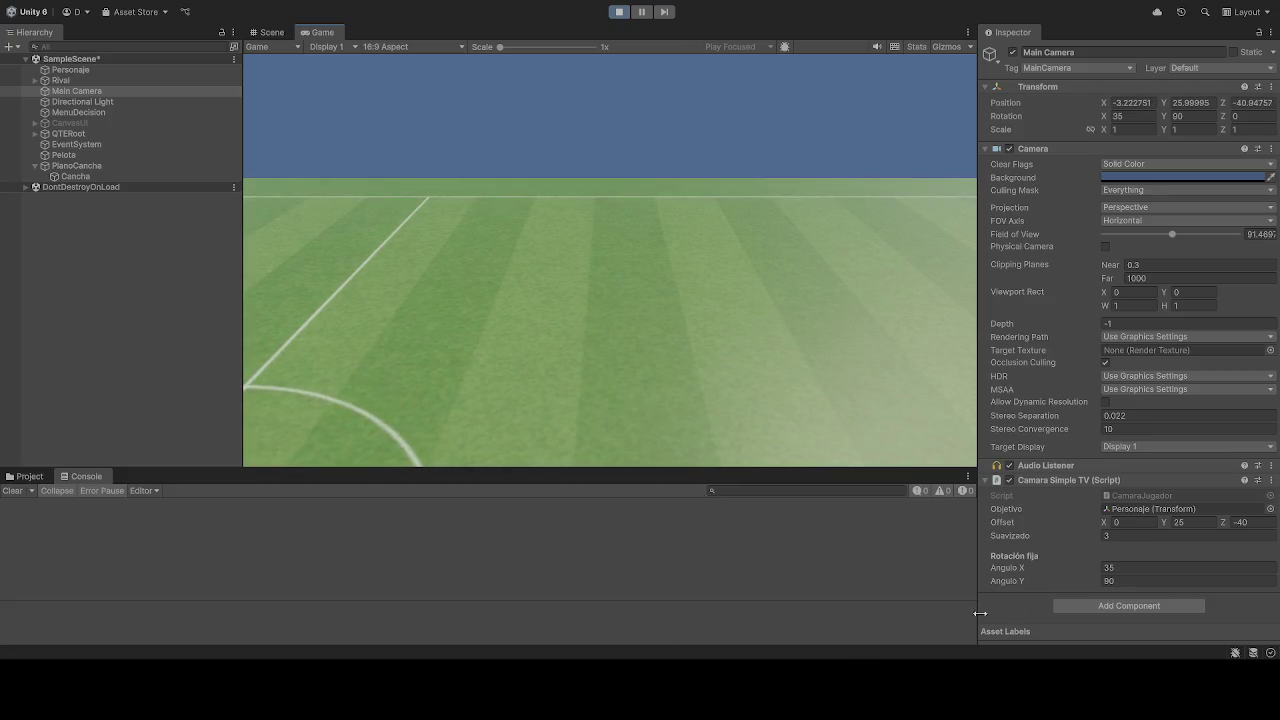
- Test-run Angulo X at 0 and then 50, and settle on 35
left_click(619, 11)
left_click(1137, 565)
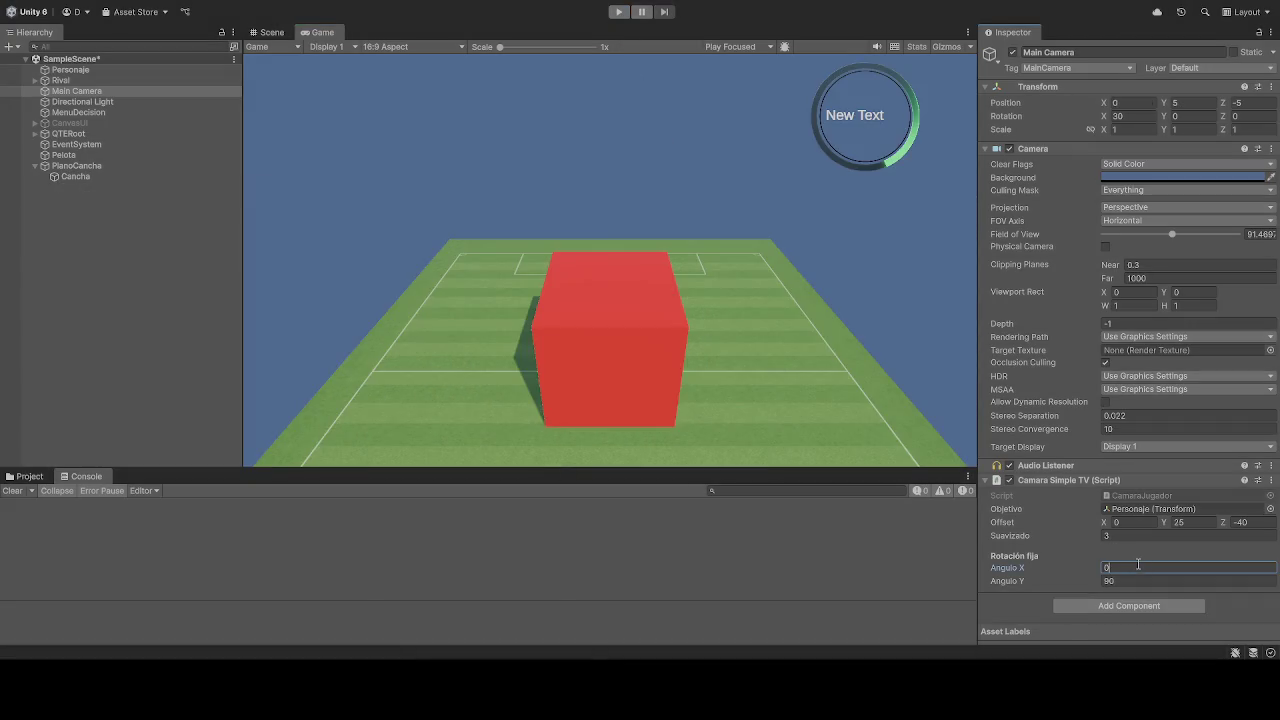
left_click(614, 11)
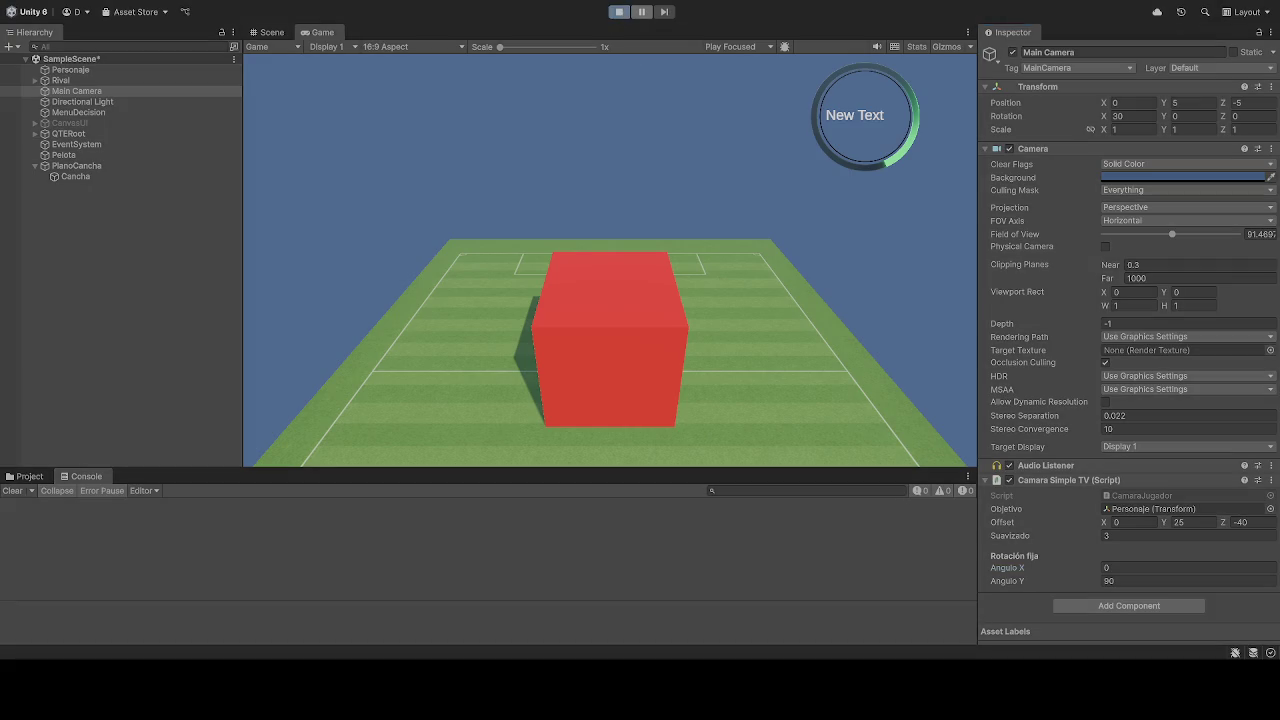
left_click(617, 13)
left_click(617, 13)
left_click(1120, 566)
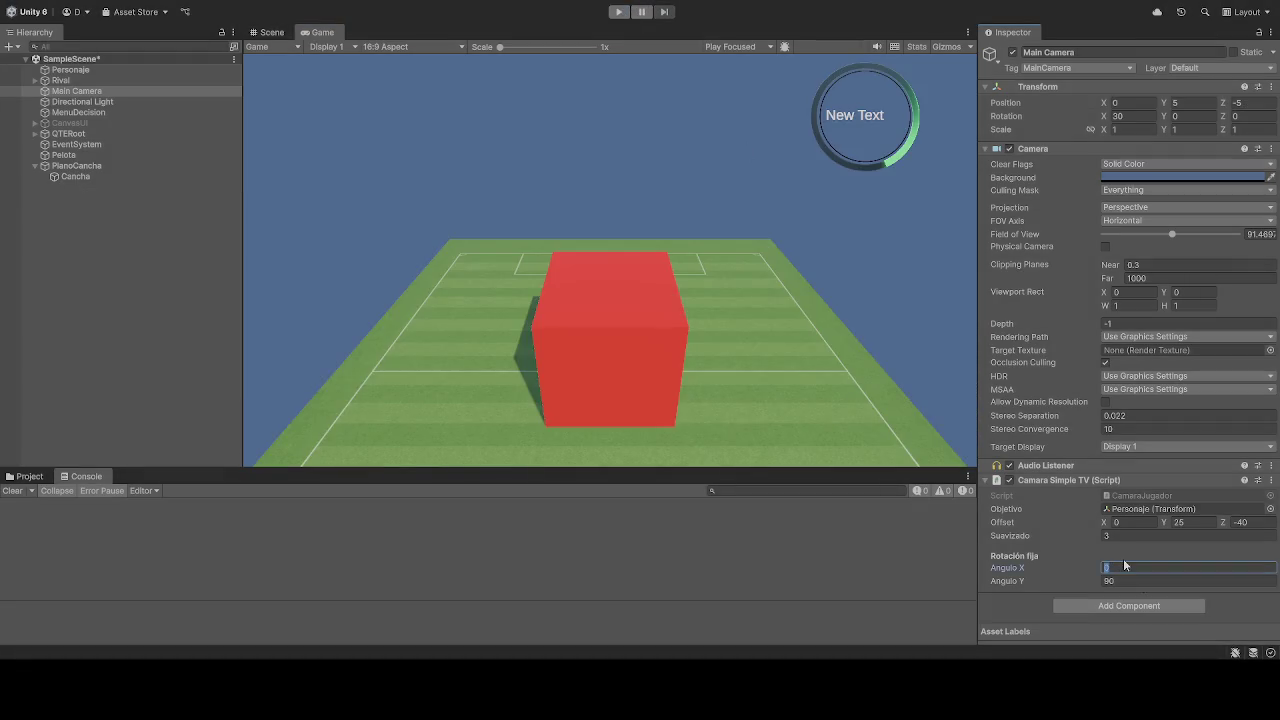
type("50")
left_click(618, 11)
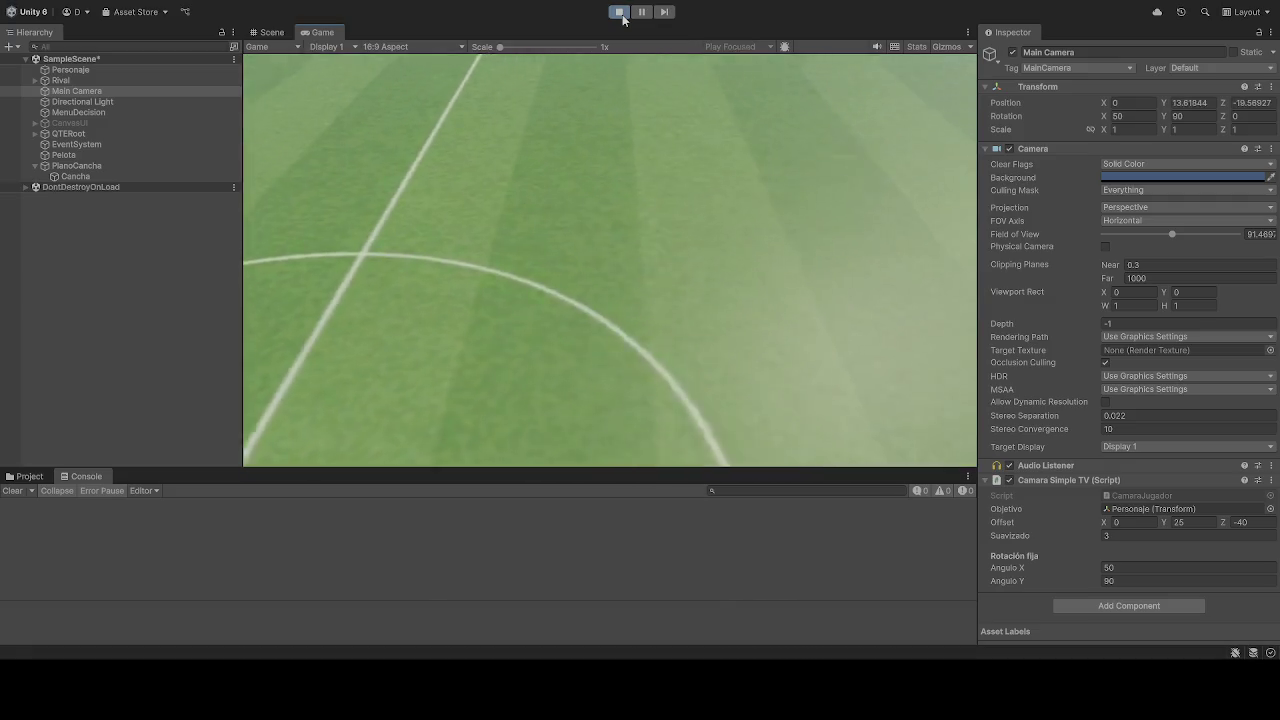
left_click(619, 13)
left_click(1144, 567)
type("35")
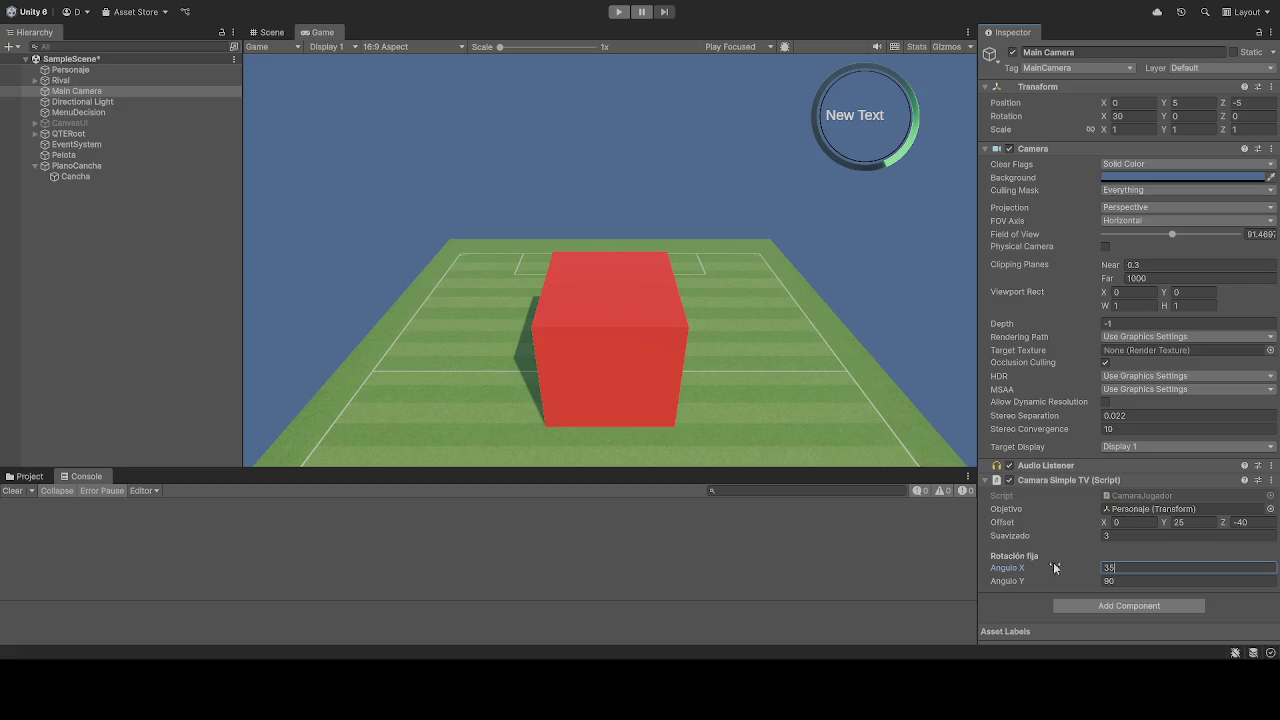
left_click(618, 12)
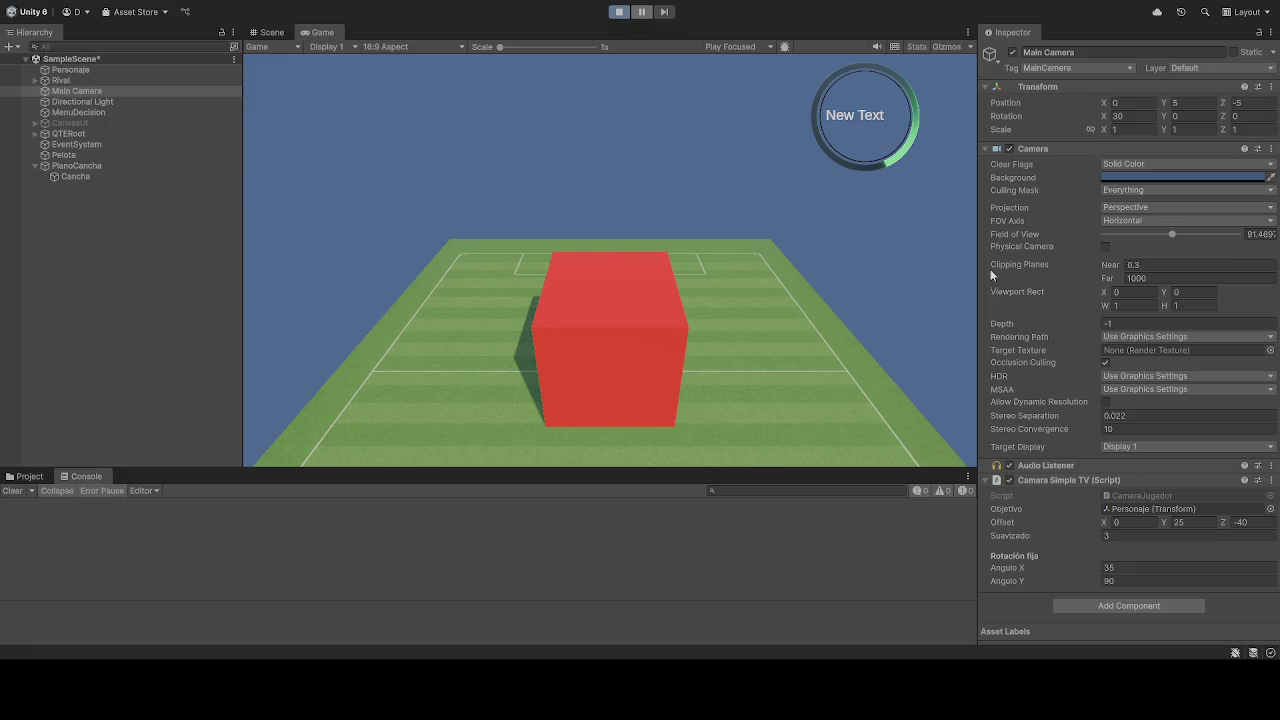
- Change Offset X to -30 while the game is running
left_click(1140, 522)
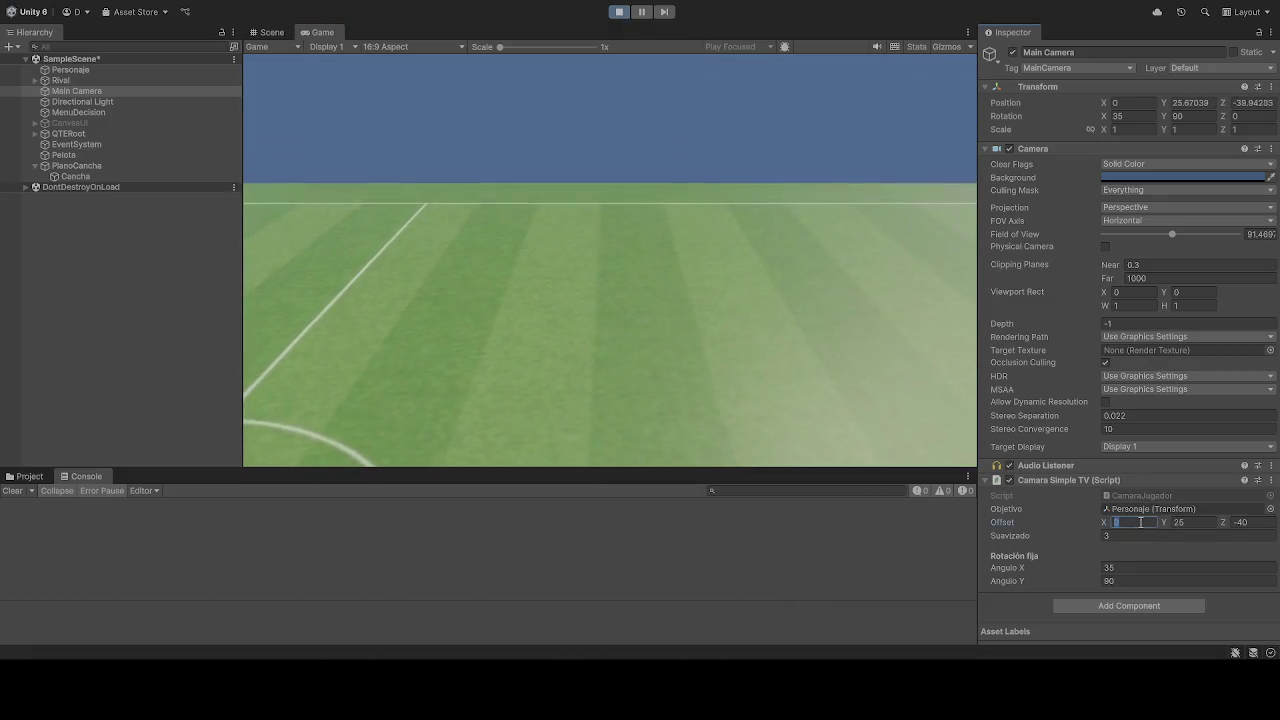
type("50")
key("BackSpace")
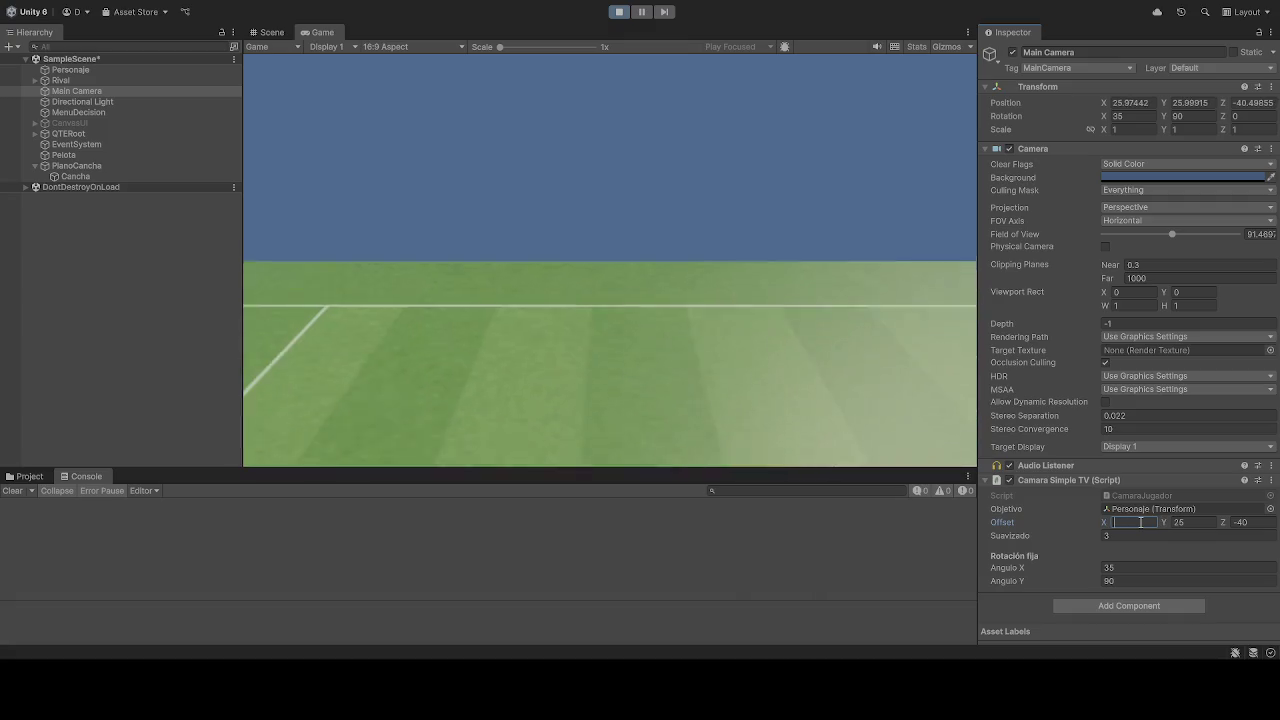
type("-10")
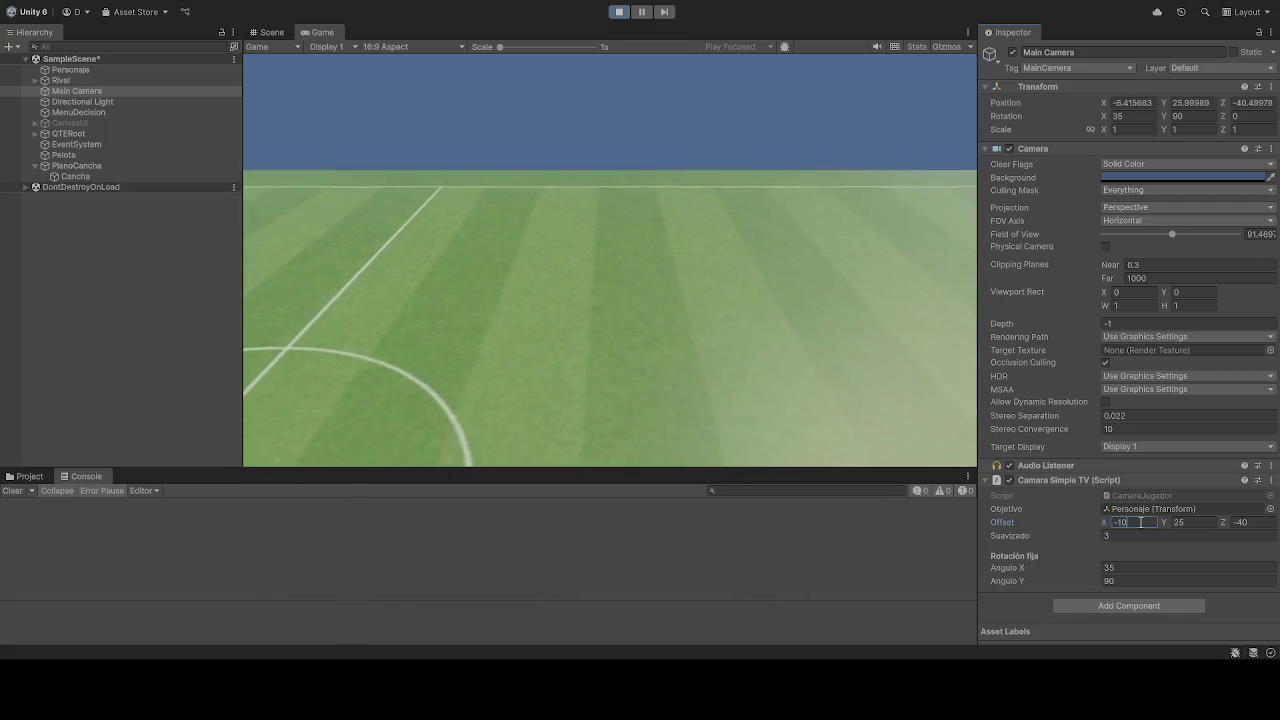
key("BackSpace")
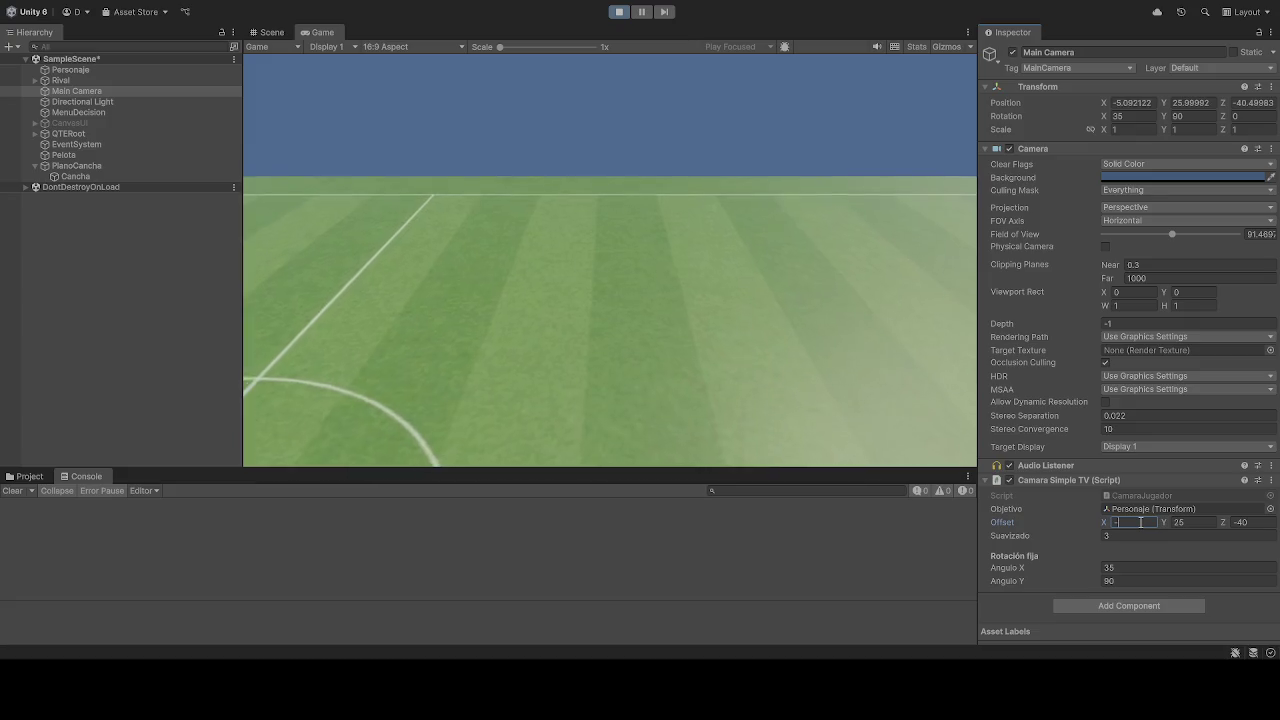
type("30")
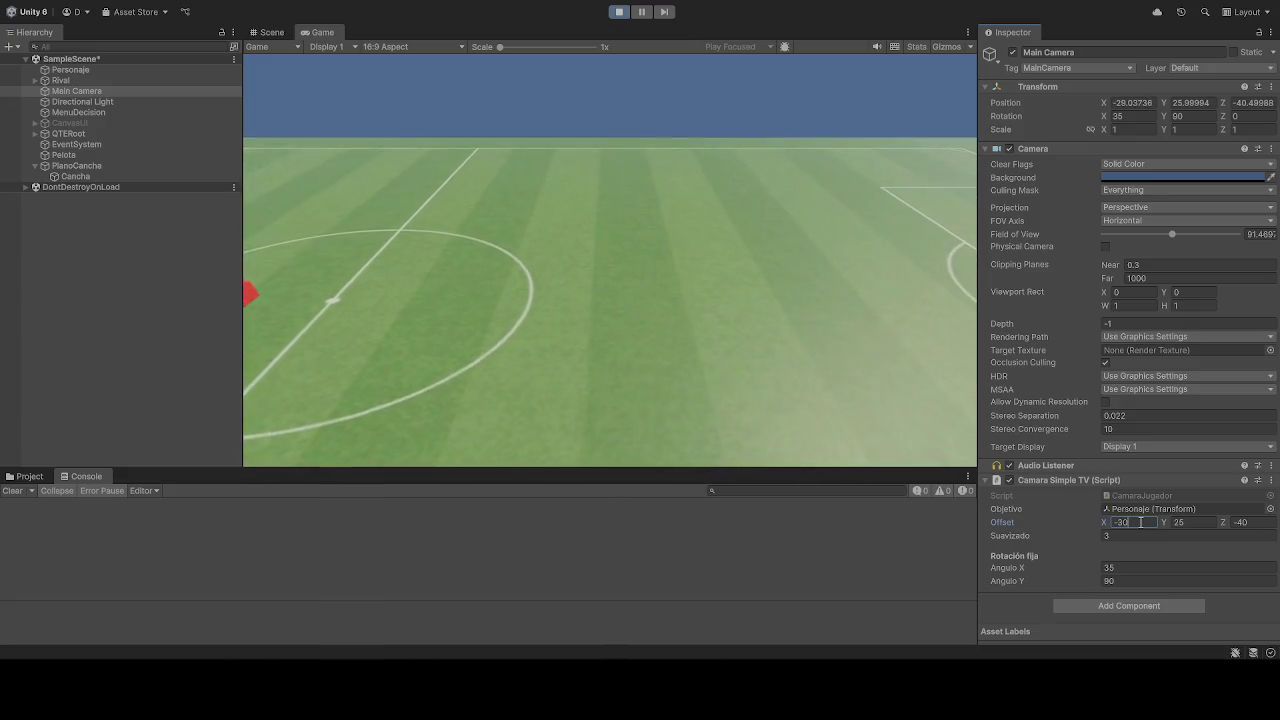
- Set Offset Y to 25 and Offset Z to 0 during play
left_click(1207, 522)
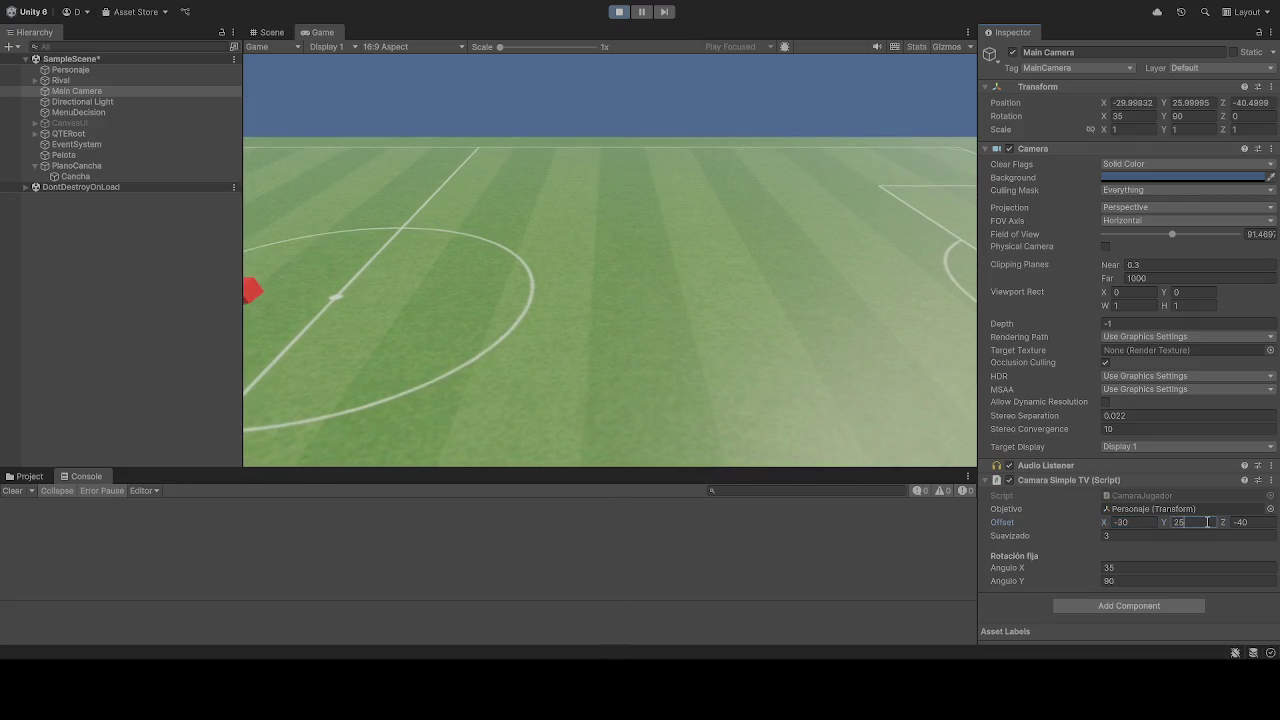
type("-25")
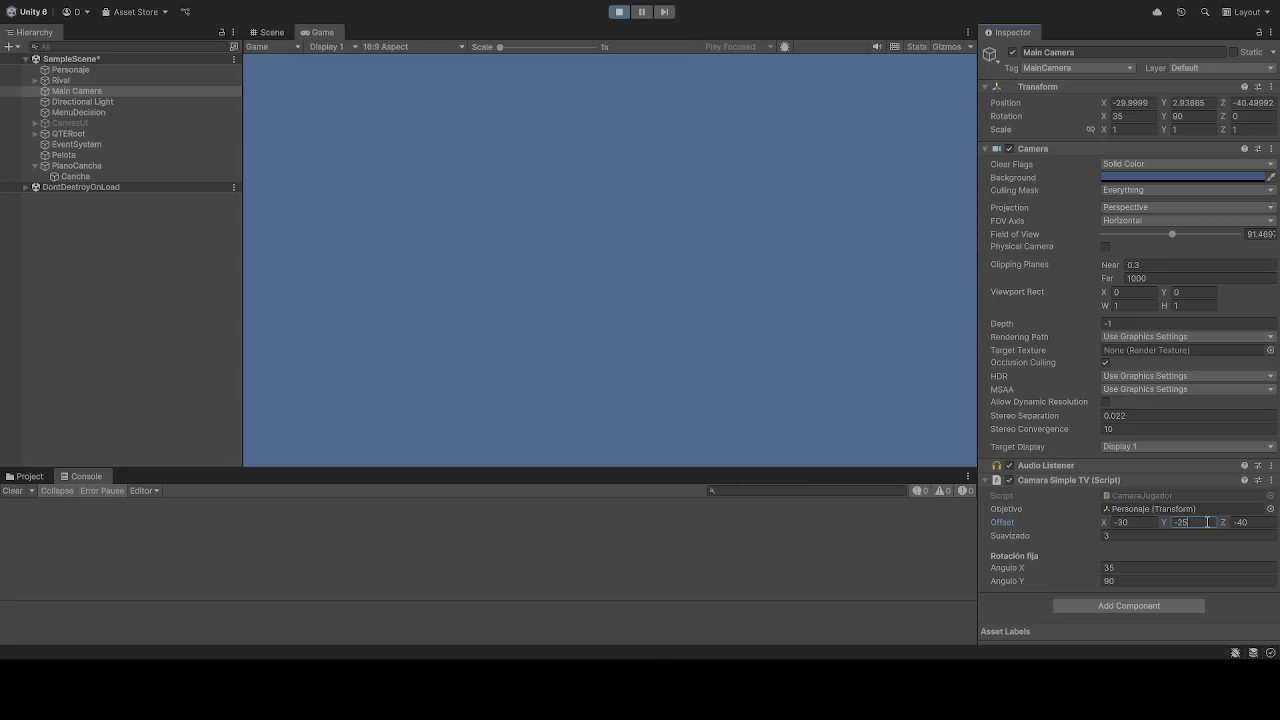
key("Home")
key("Delete")
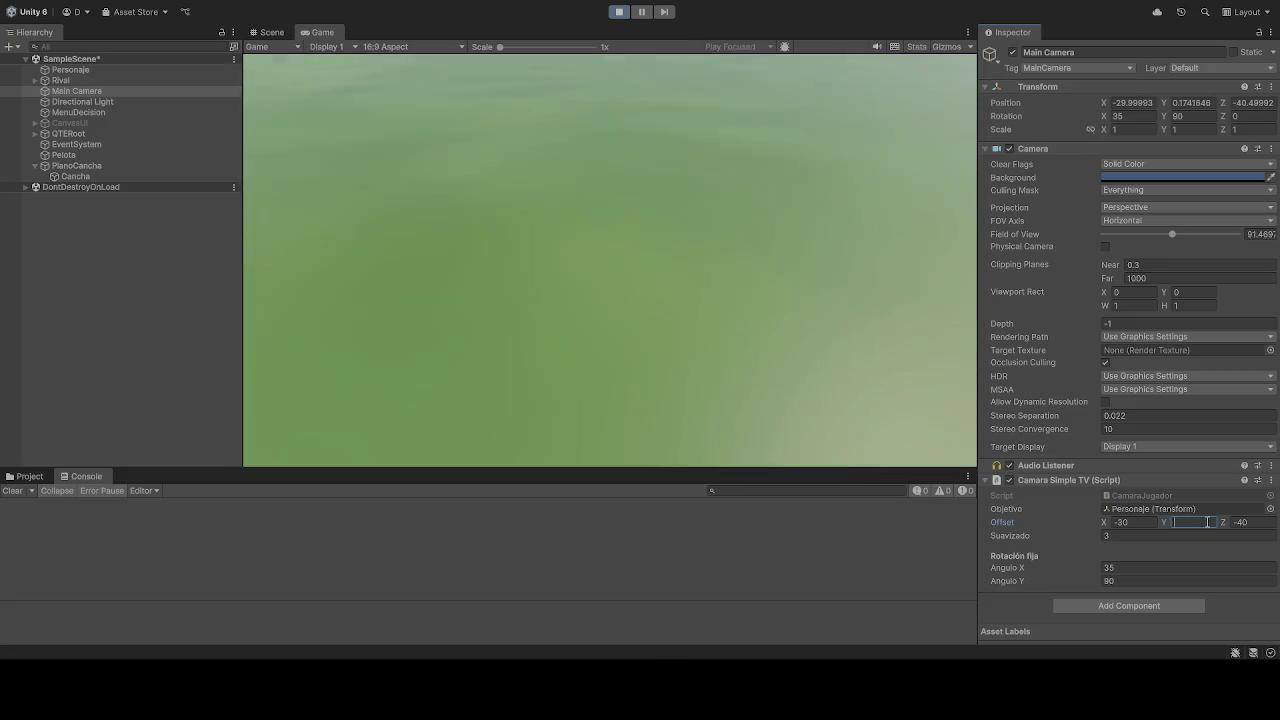
type("25")
left_click(1268, 522)
type("0")
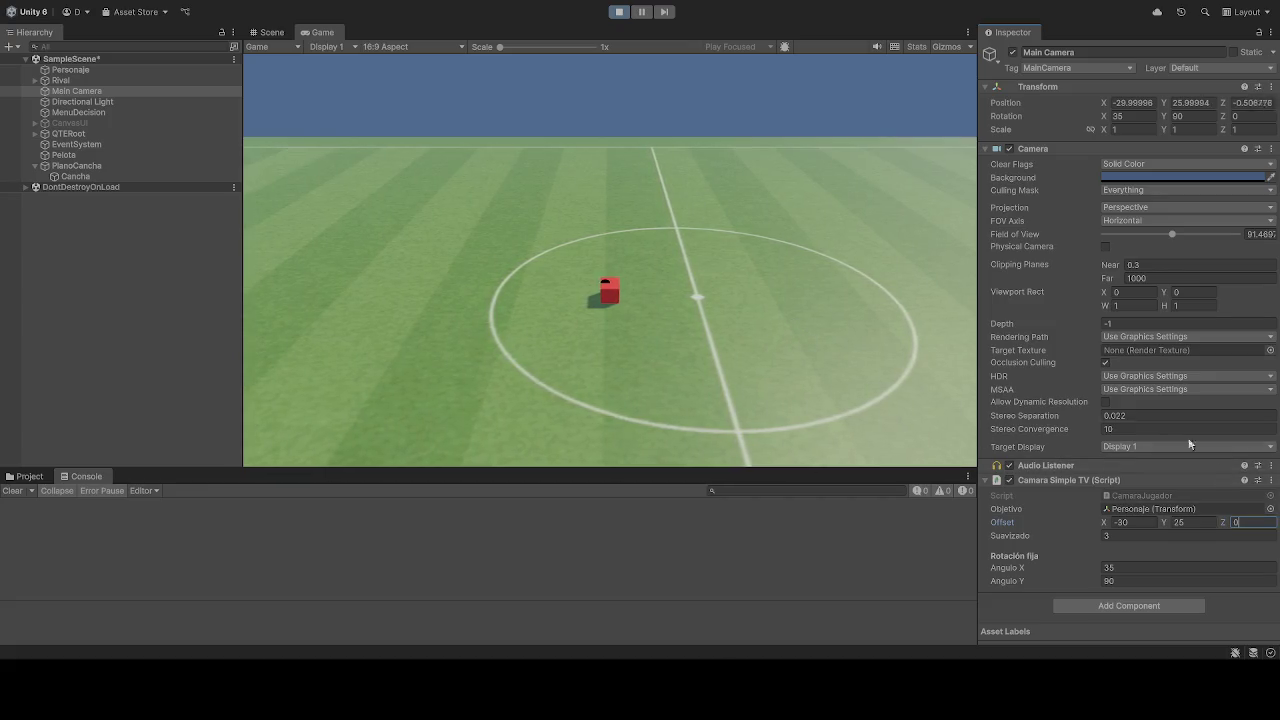
- Change Offset X from -40 to -35 in the running game
left_click(1146, 522)
type("-40")
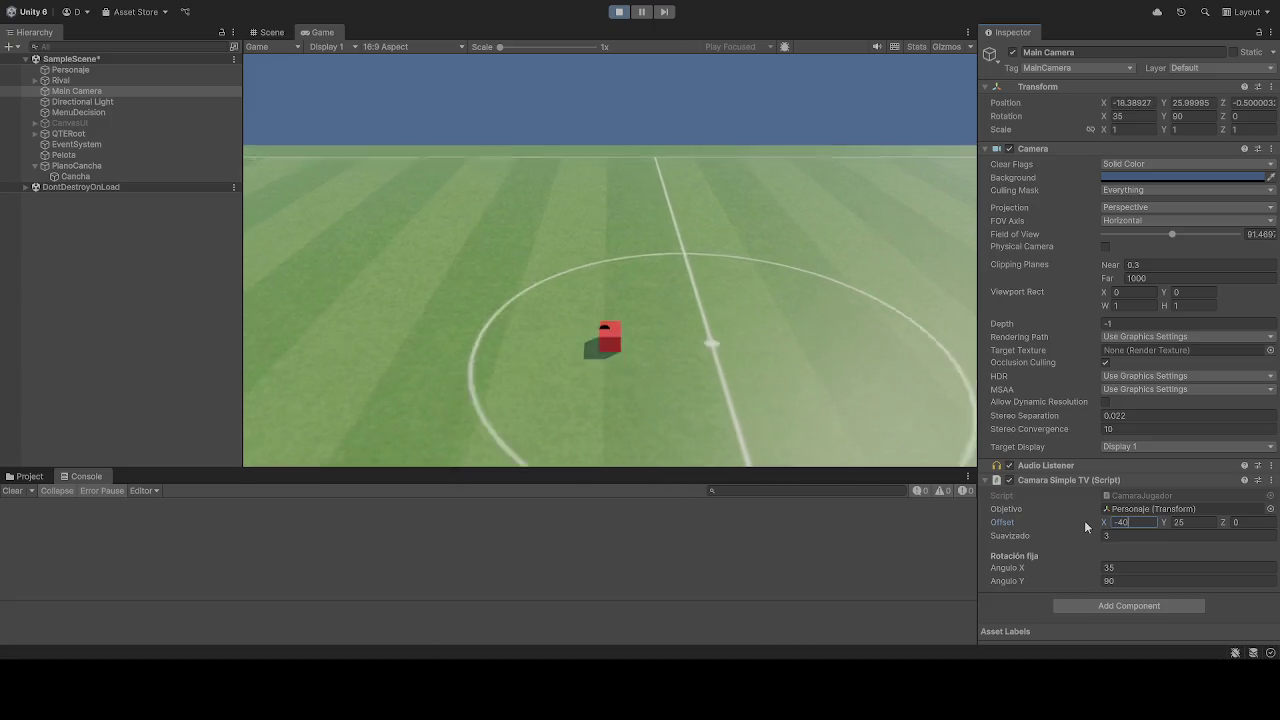
key("BackSpace")
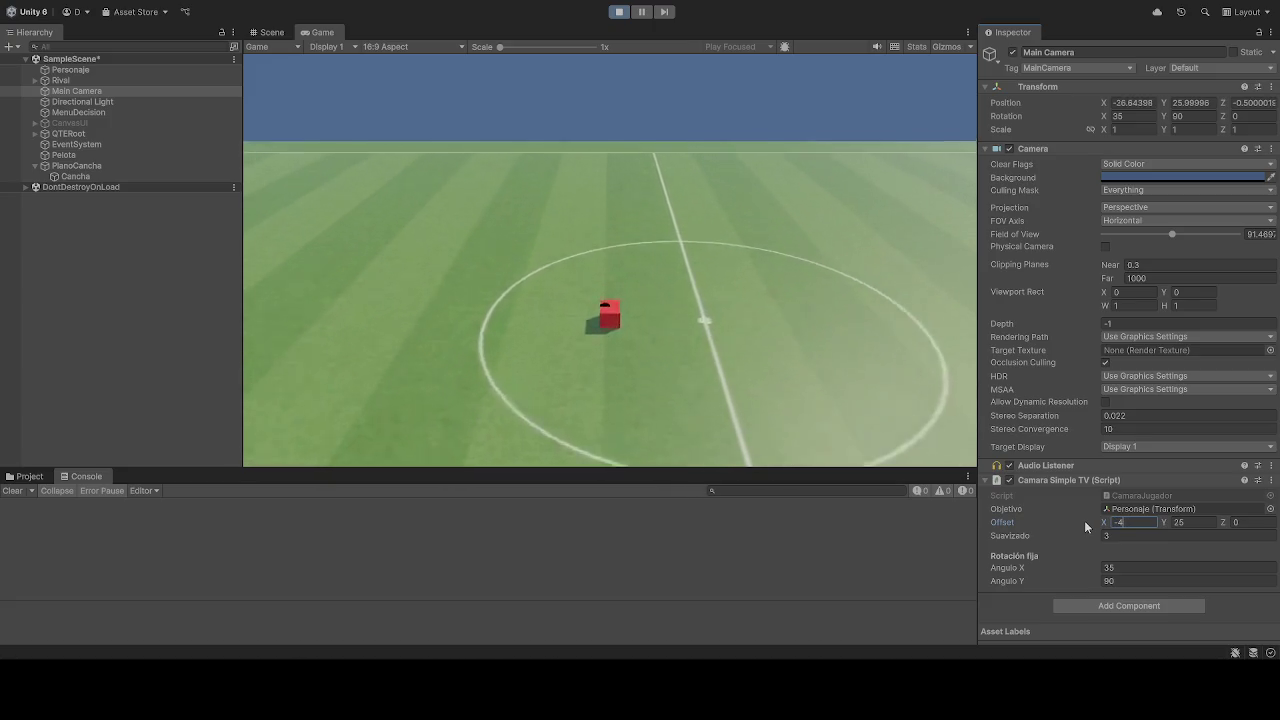
type("5")
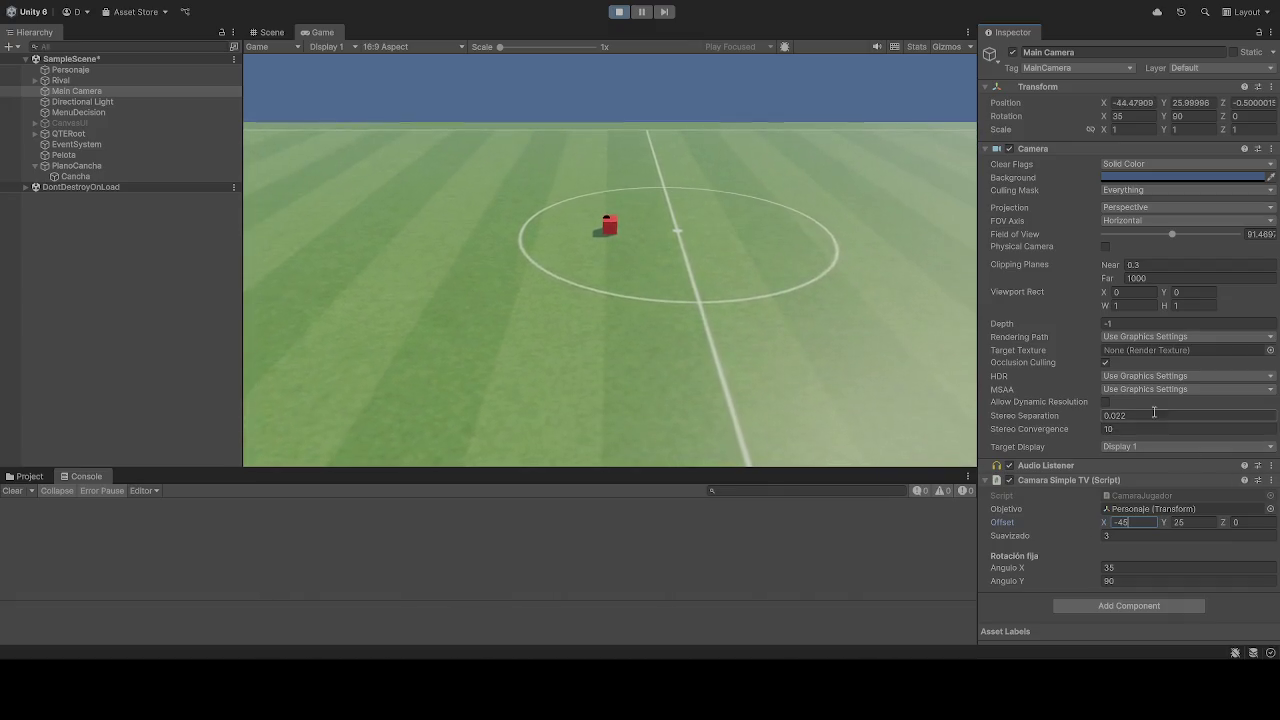
type("-35")
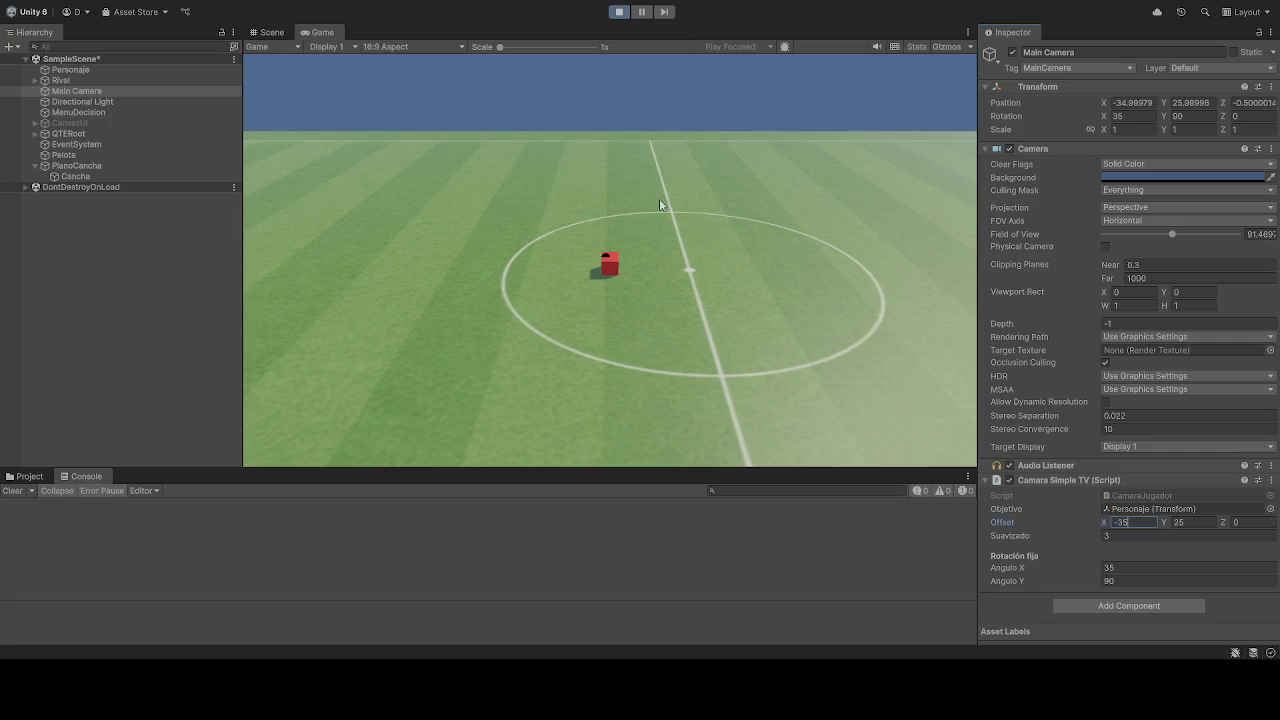
- Drive the red cube left, right and toward the camera with A, S, D, then stop the run
type("a")
left_click(604, 222)
key("a")
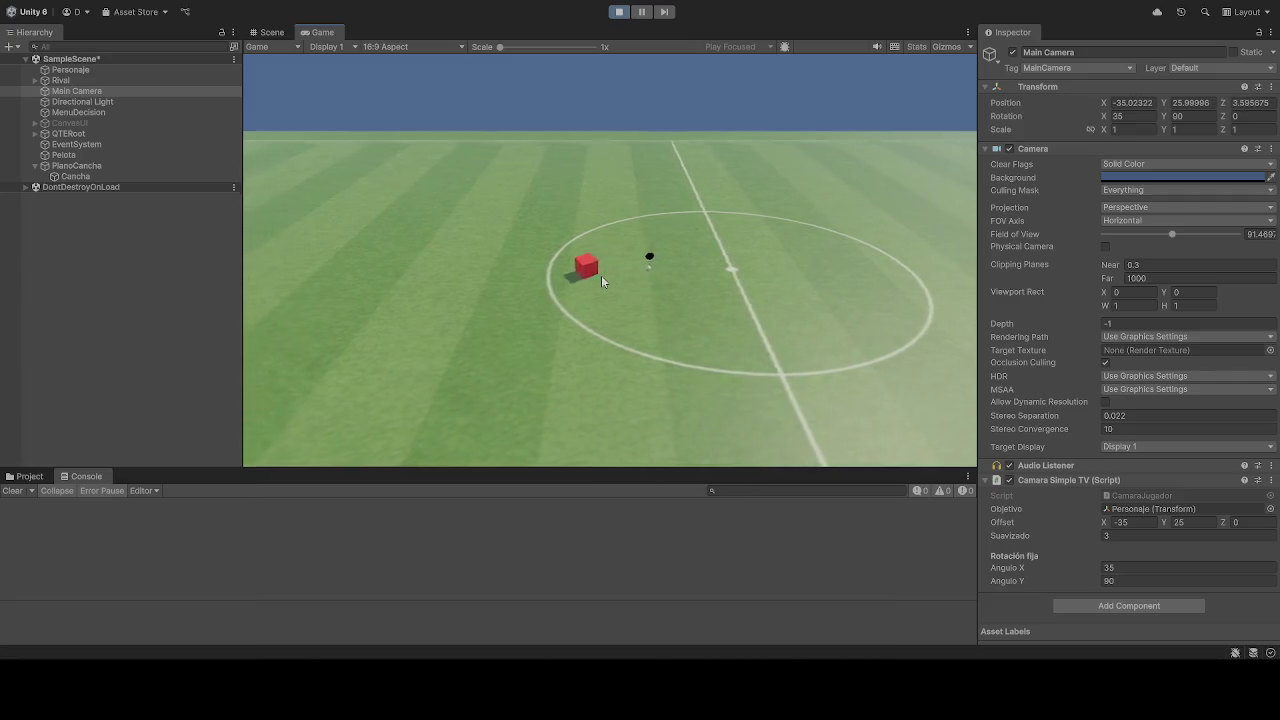
key("s")
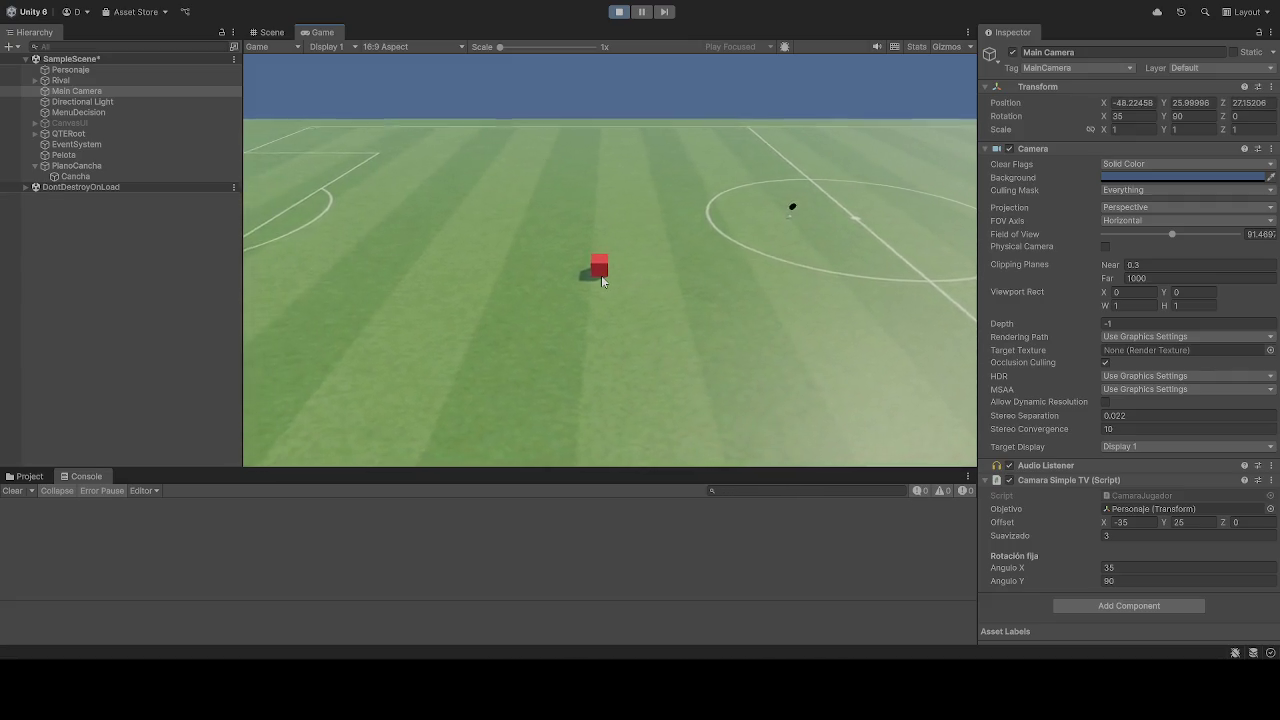
key("d")
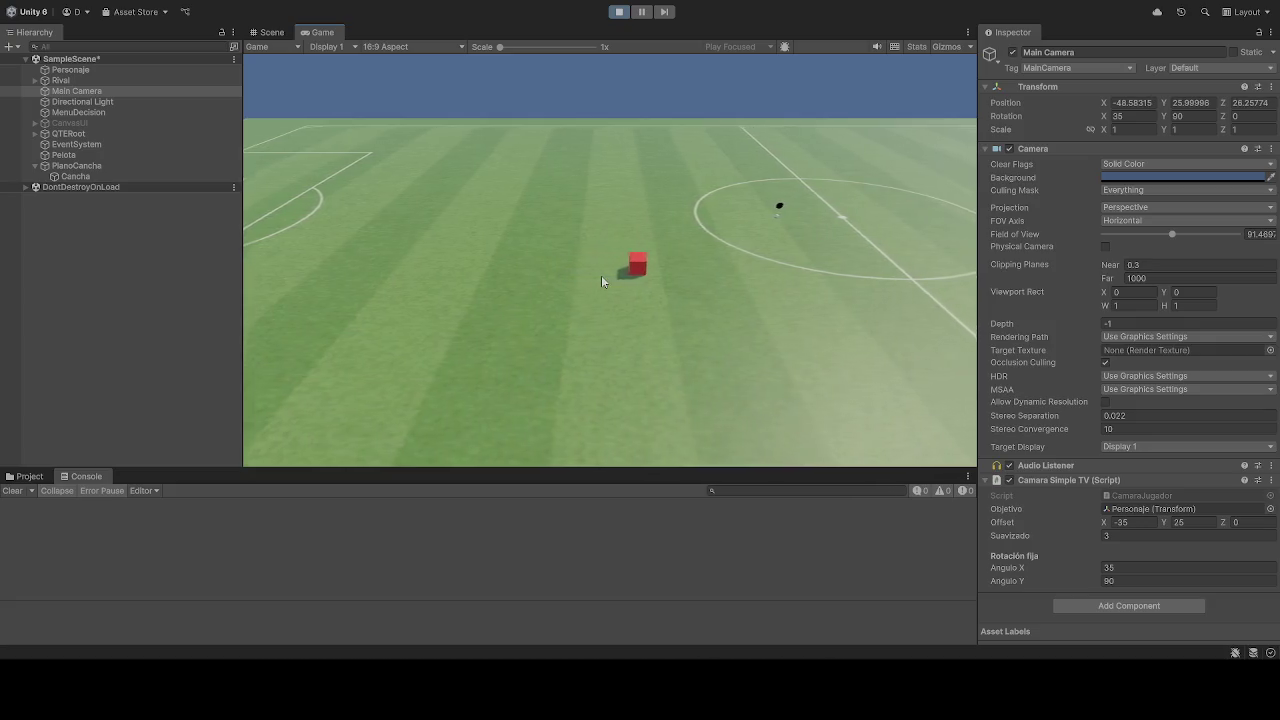
key("d")
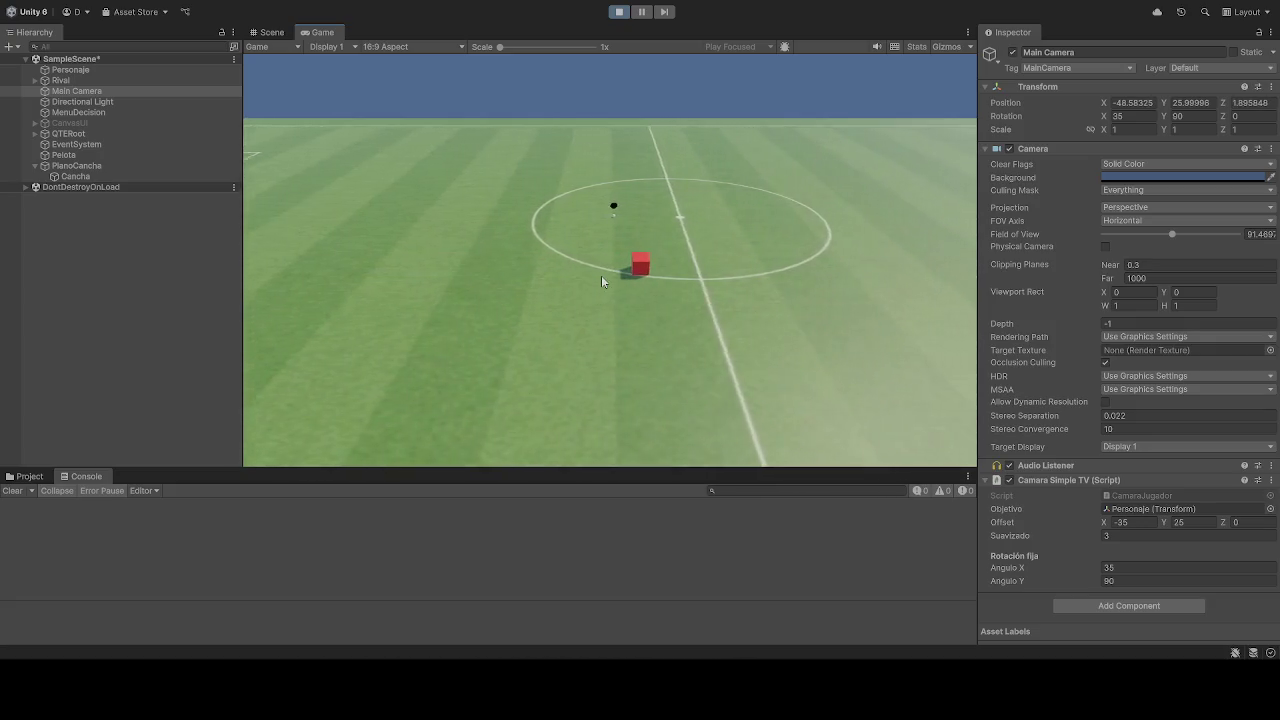
key("s")
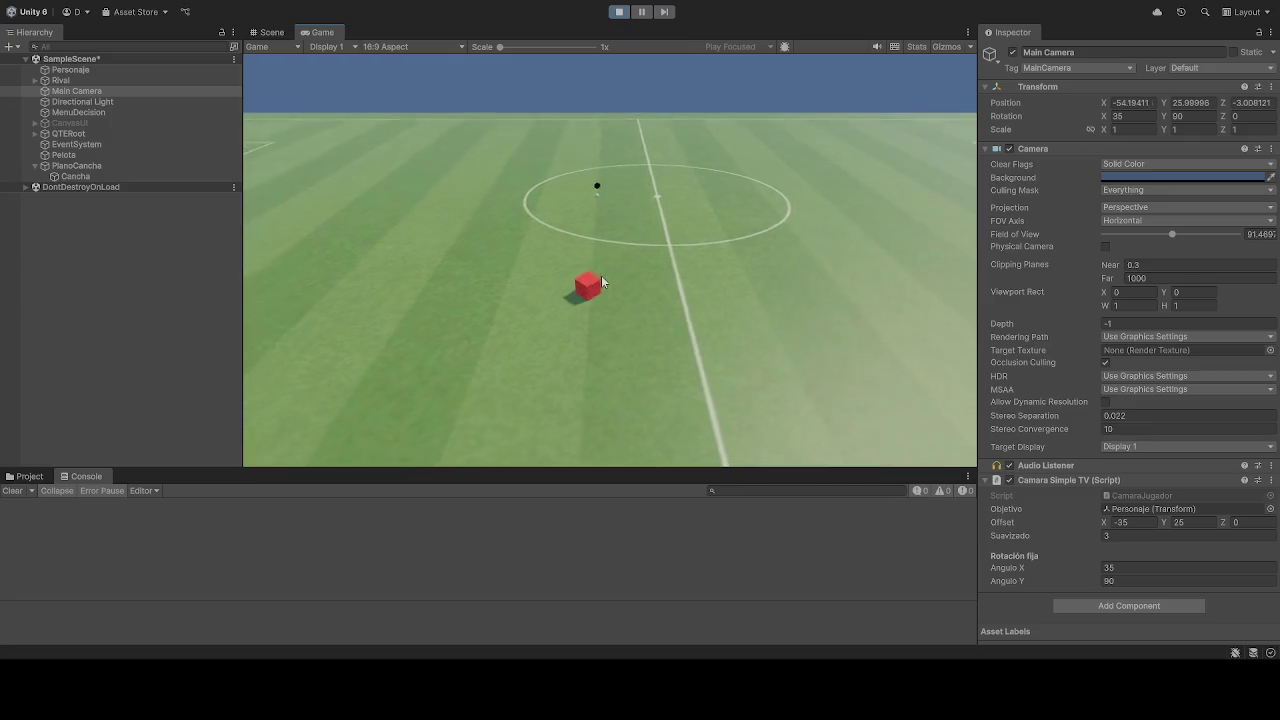
key("a")
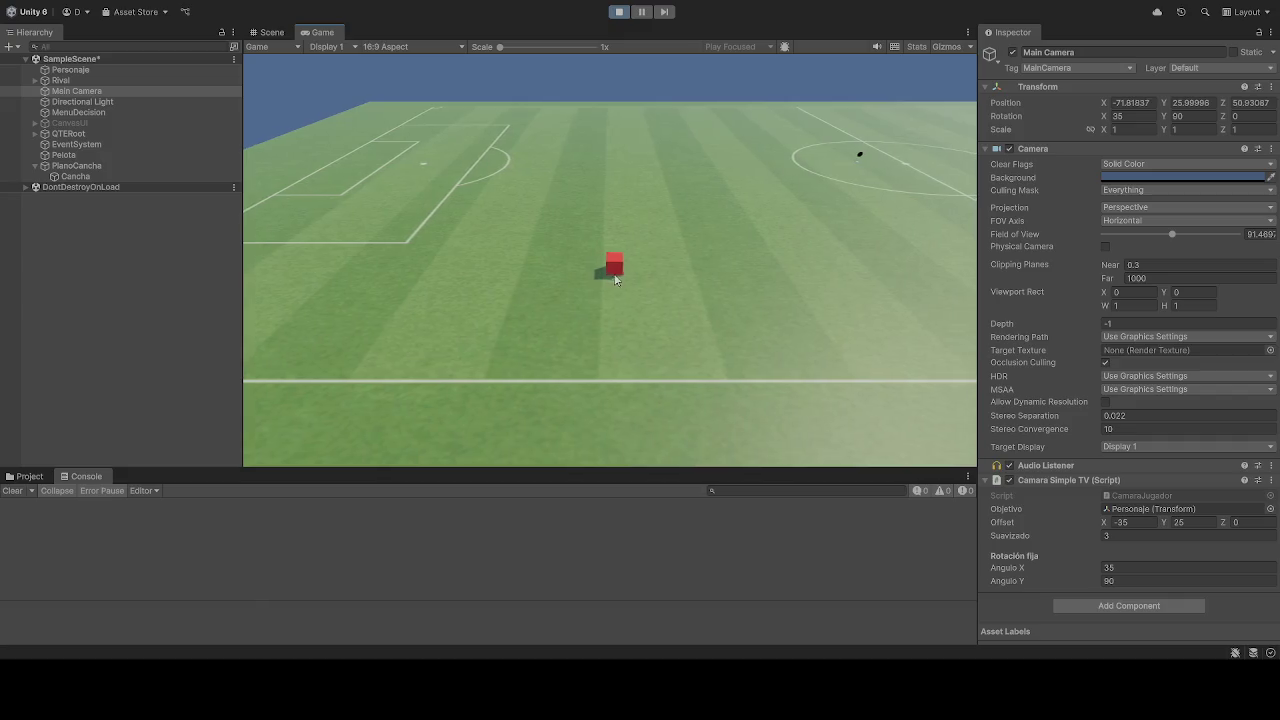
key("d")
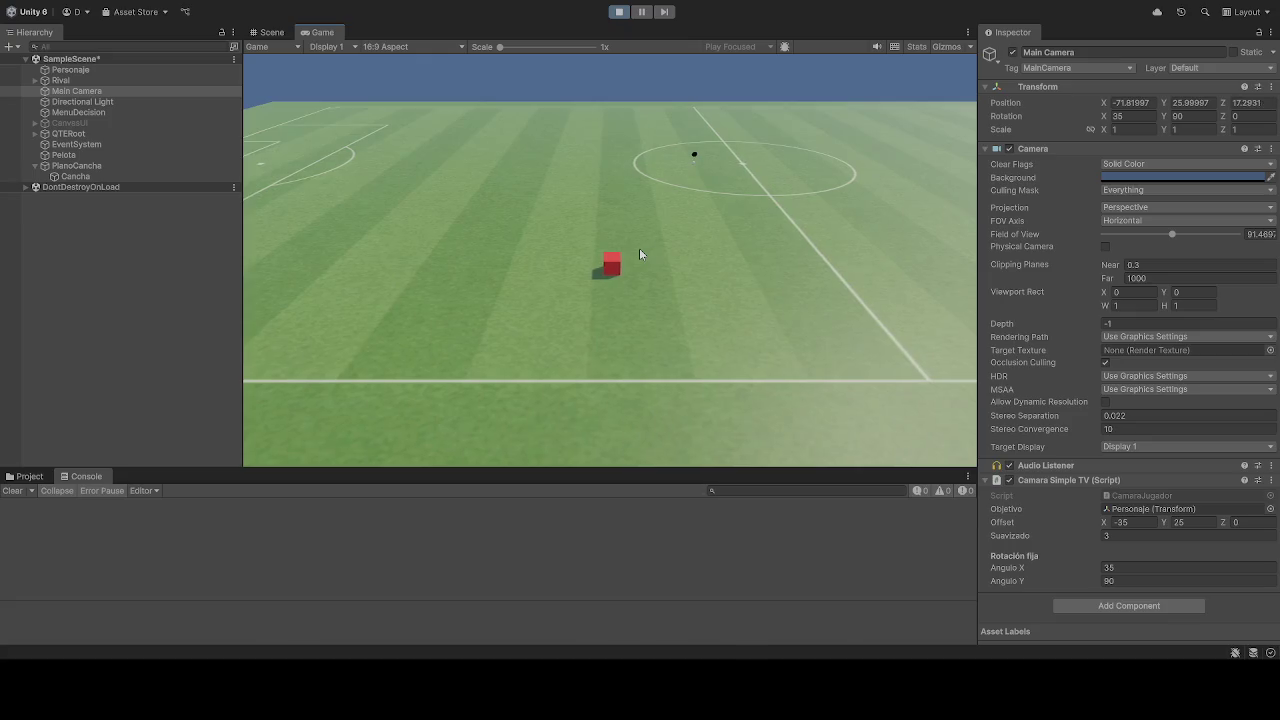
left_click(617, 12)
- Set Angulo X to 40 and Offset Z to 0, test-running the camera
left_click(1080, 569)
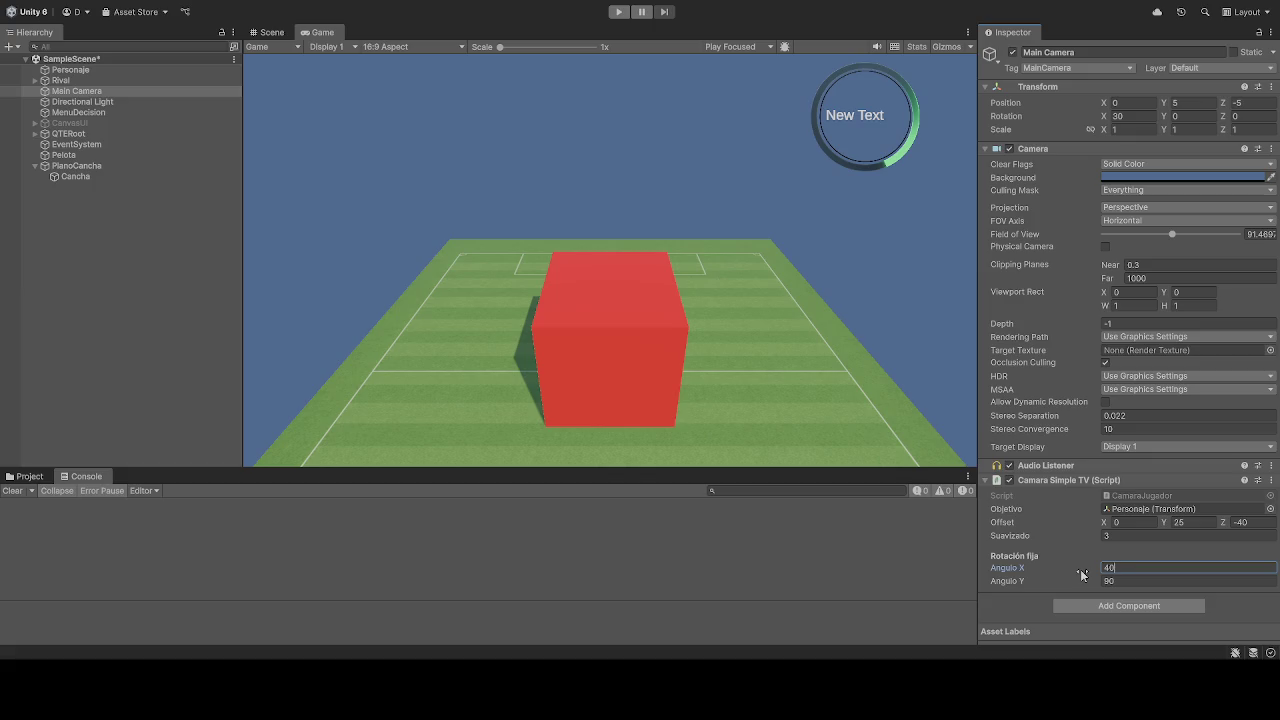
left_click(619, 12)
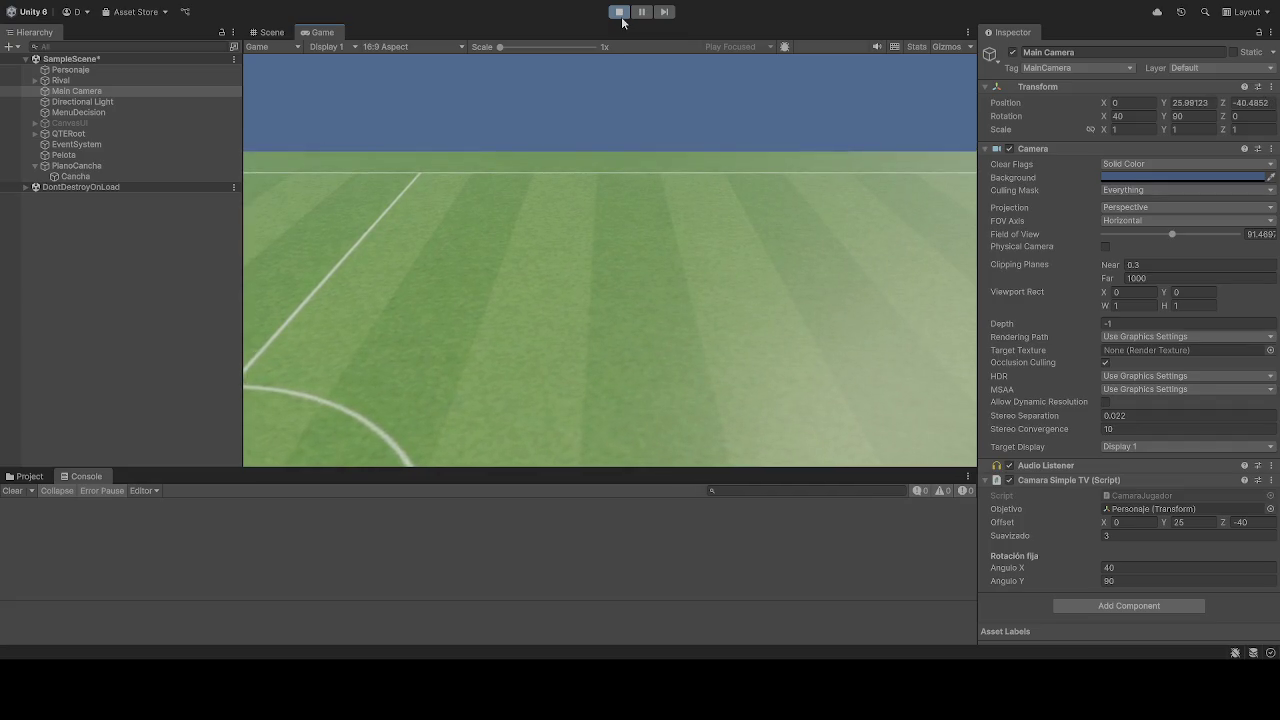
left_click(1130, 522)
left_click(619, 11)
left_click(1269, 521)
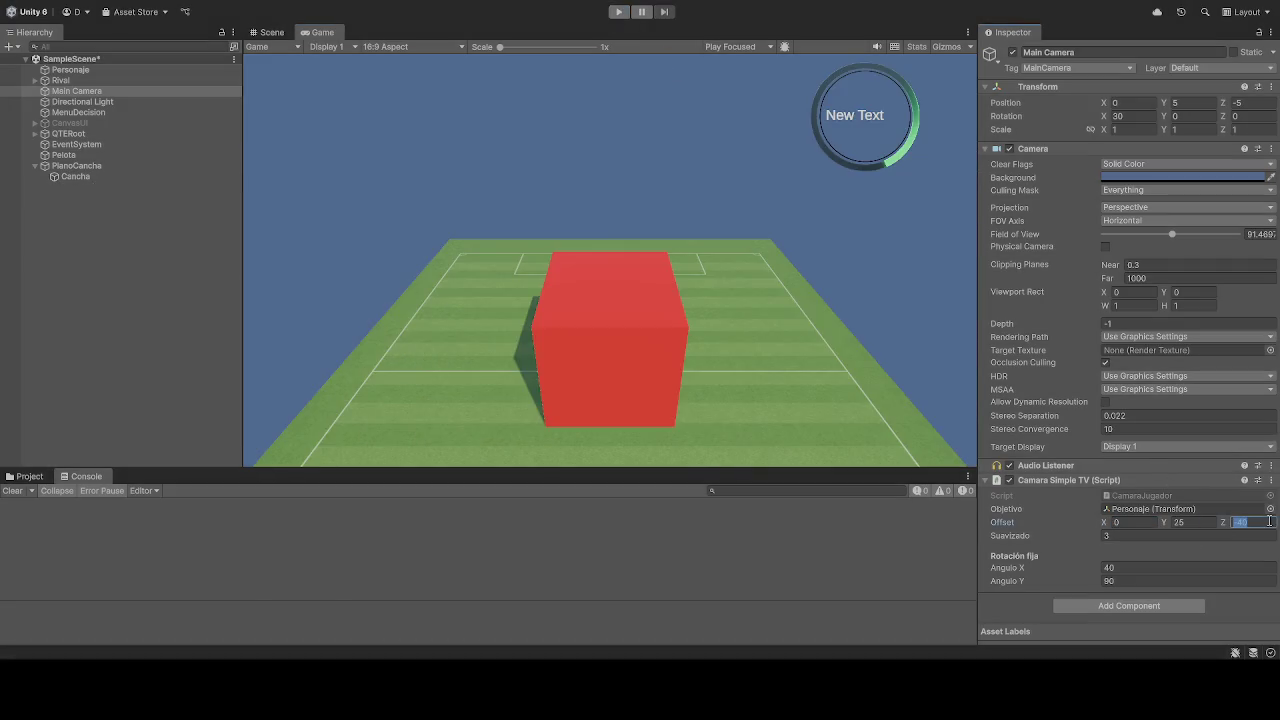
left_click(619, 11)
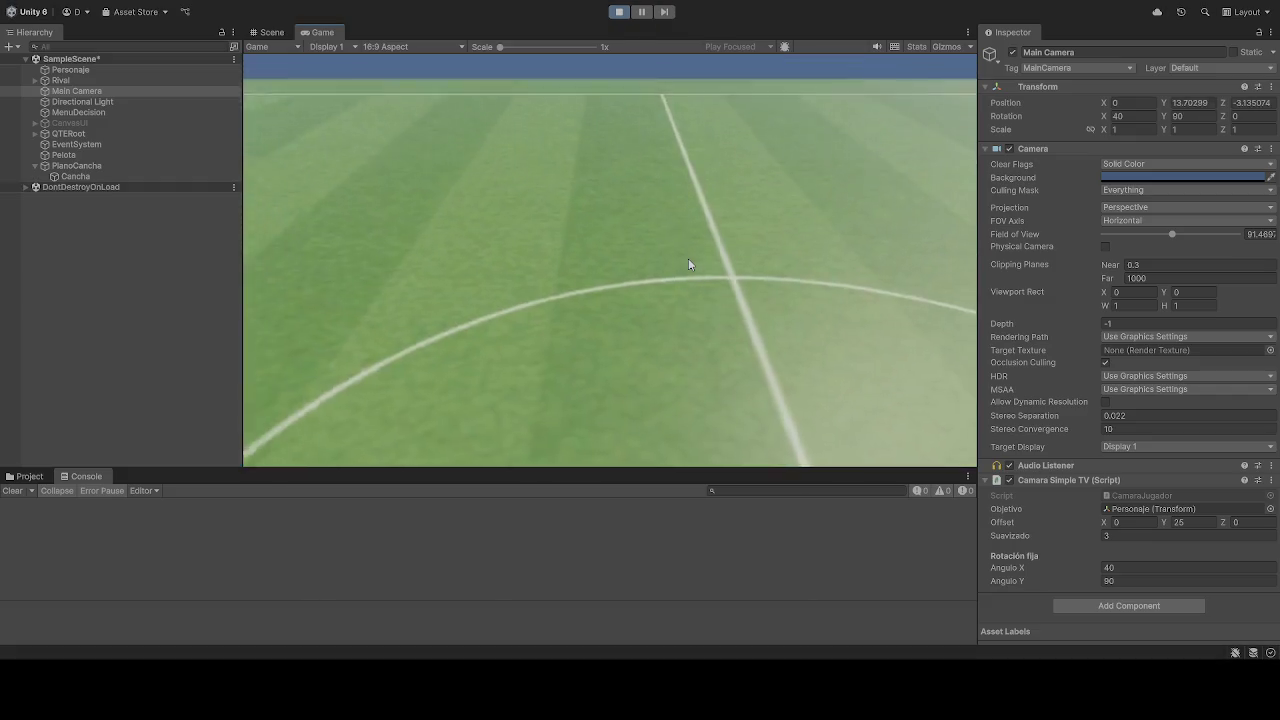
- Set Offset Y to 25 and Offset X to -35 during play, then stop the run
left_click(1196, 522)
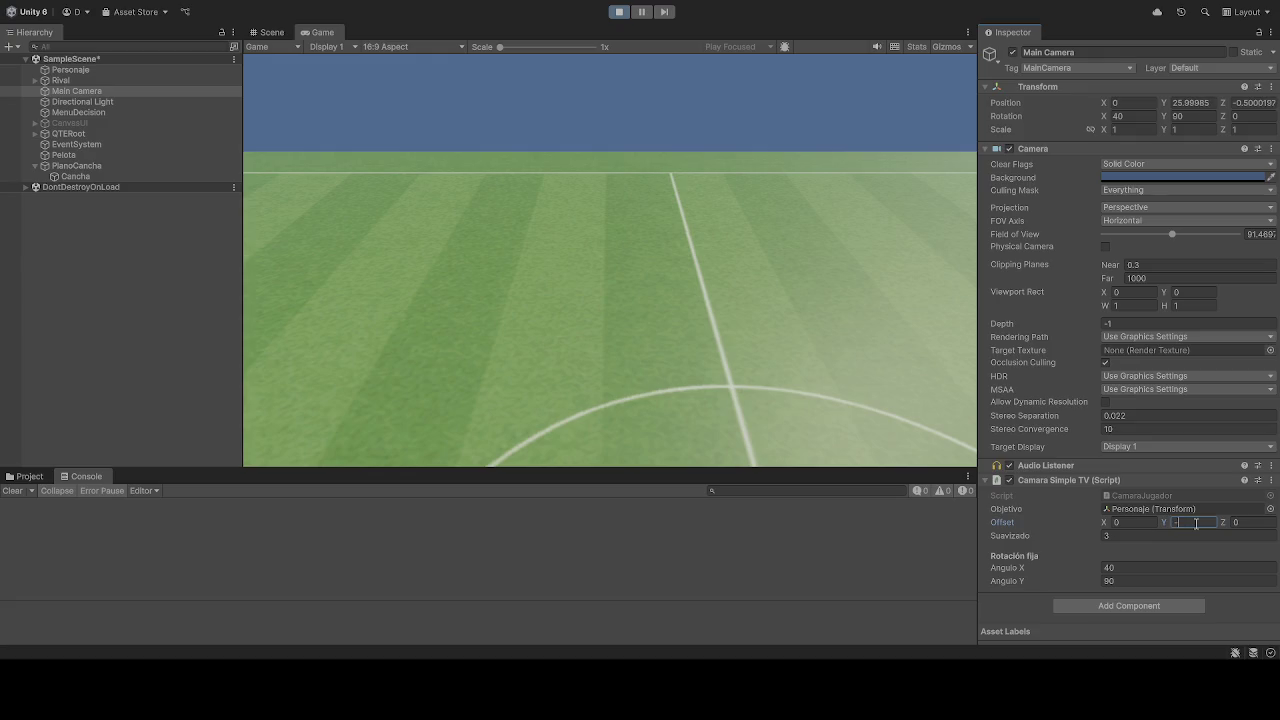
type("25")
key("Home")
key("Delete")
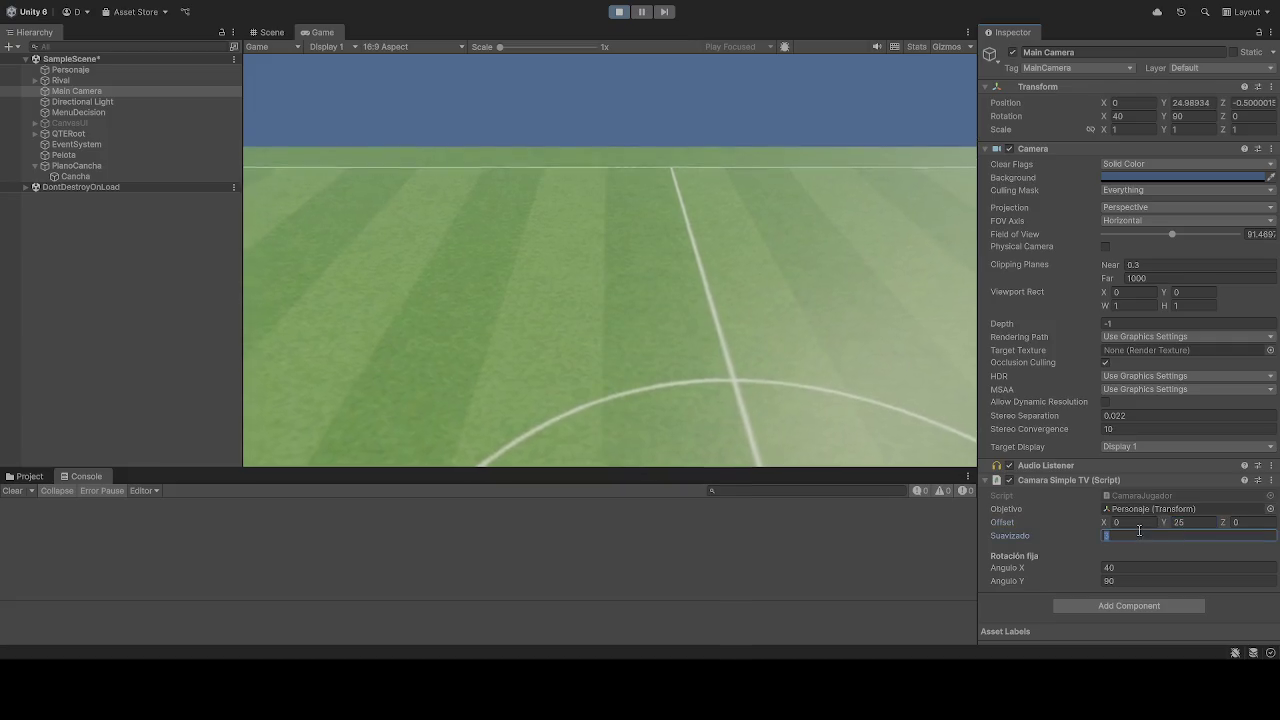
type("25")
left_click(1141, 522)
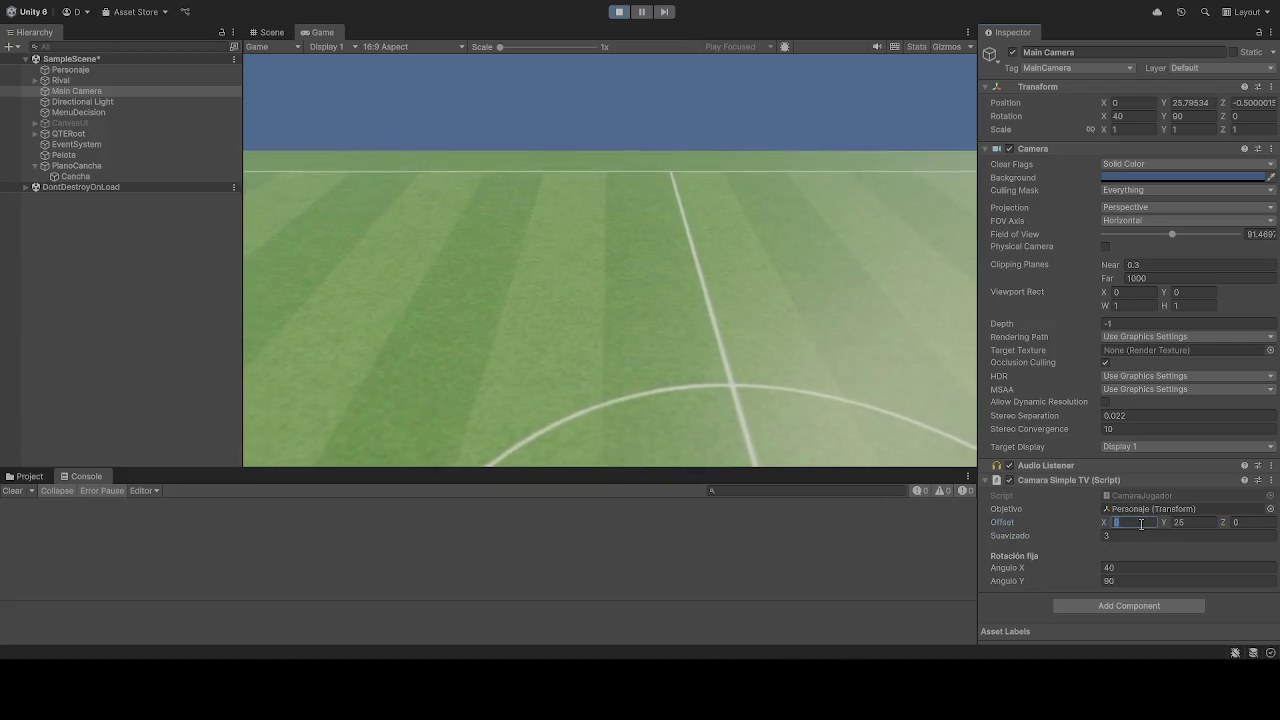
type("35")
key("BackSpace")
key("BackSpace")
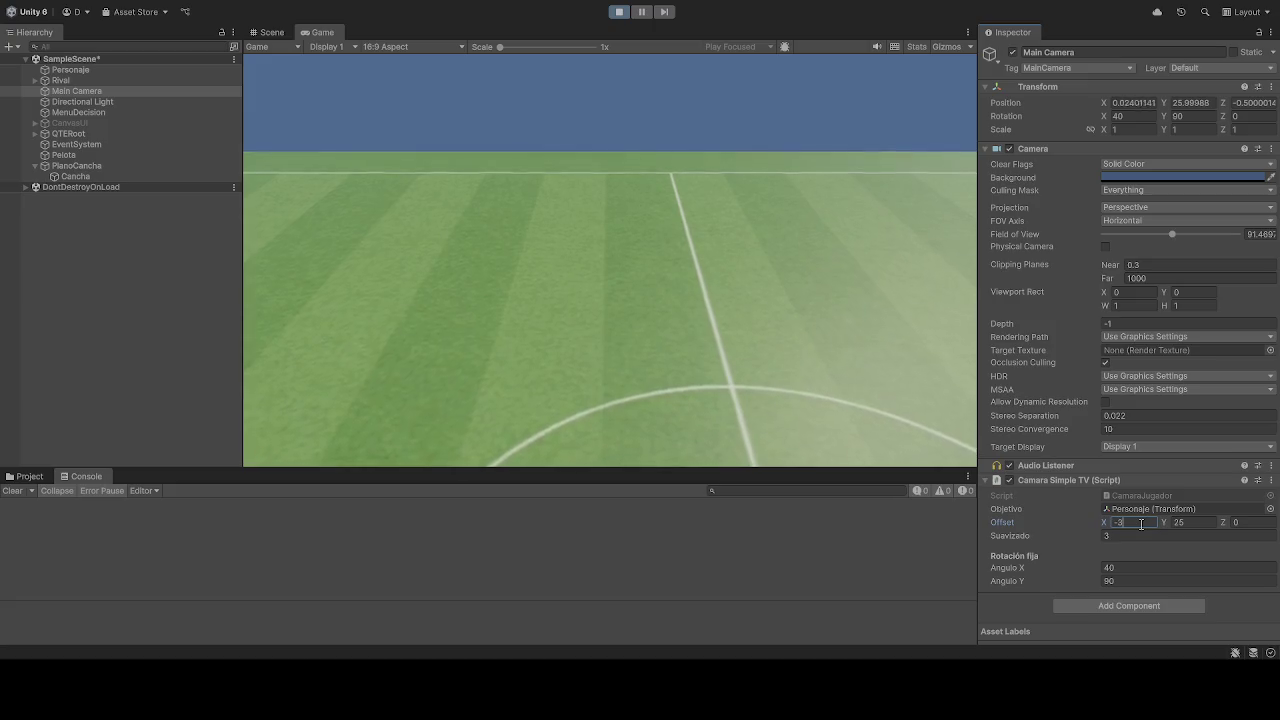
type("-35")
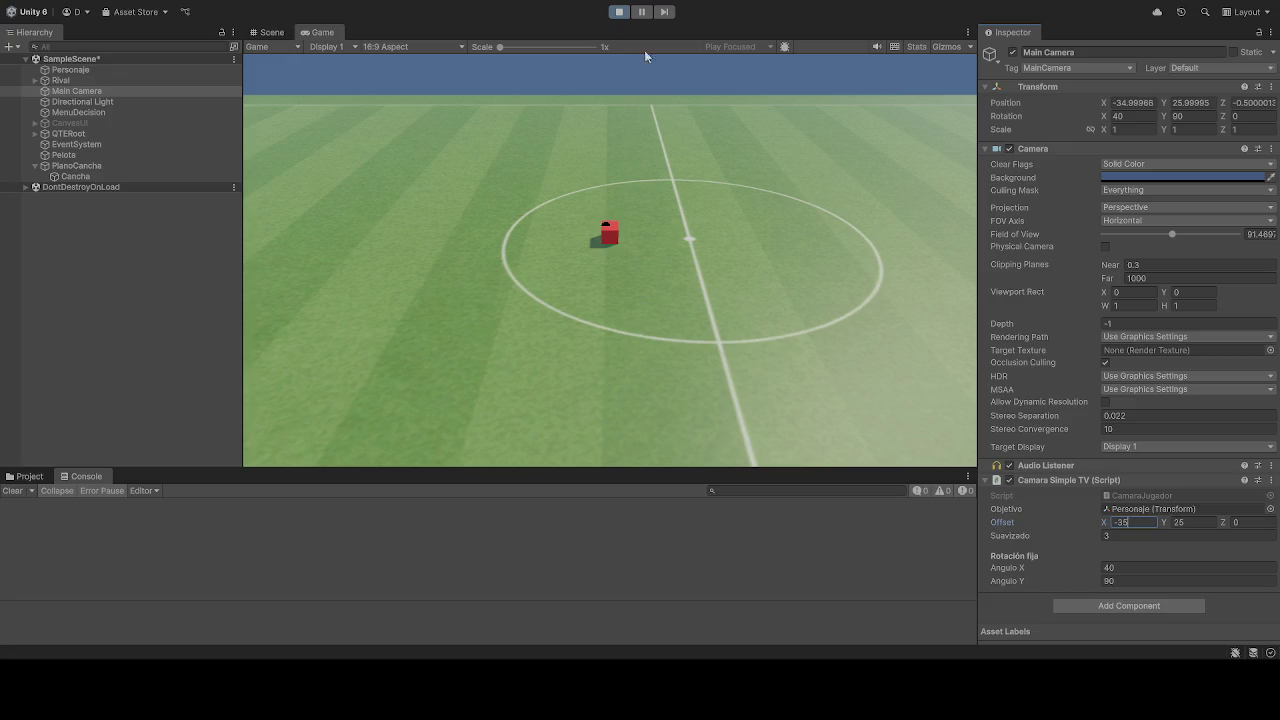
left_click(619, 11)
left_click(619, 11)
left_click(1134, 521)
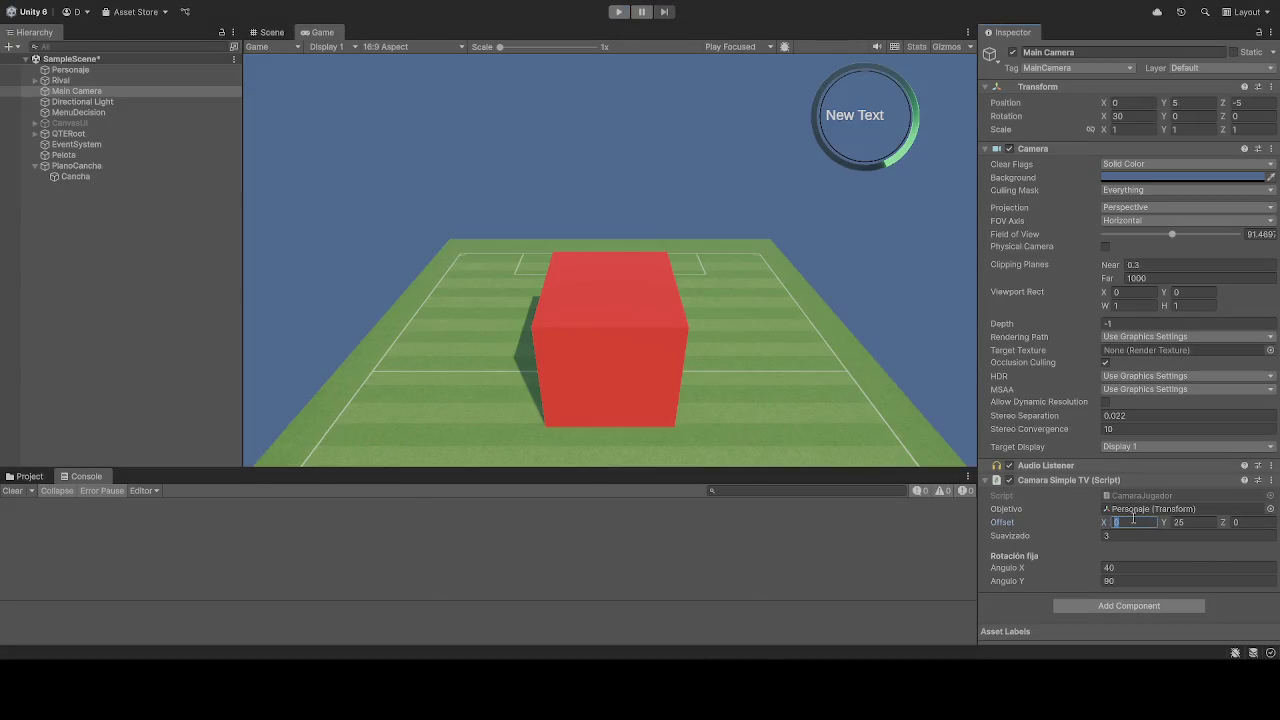
type("-35")
- Try Angulo Y at 10 and revert it to 90, then set Angulo X to 10 and preview
left_click(619, 11)
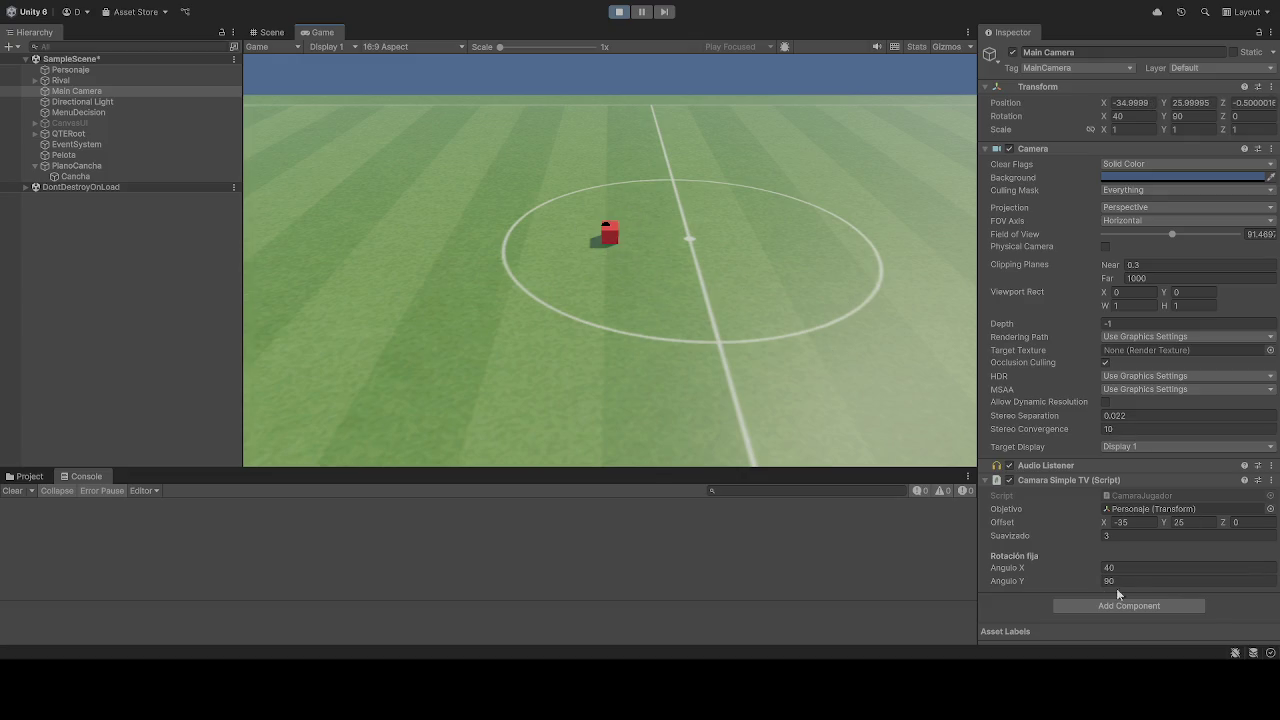
left_click(621, 13)
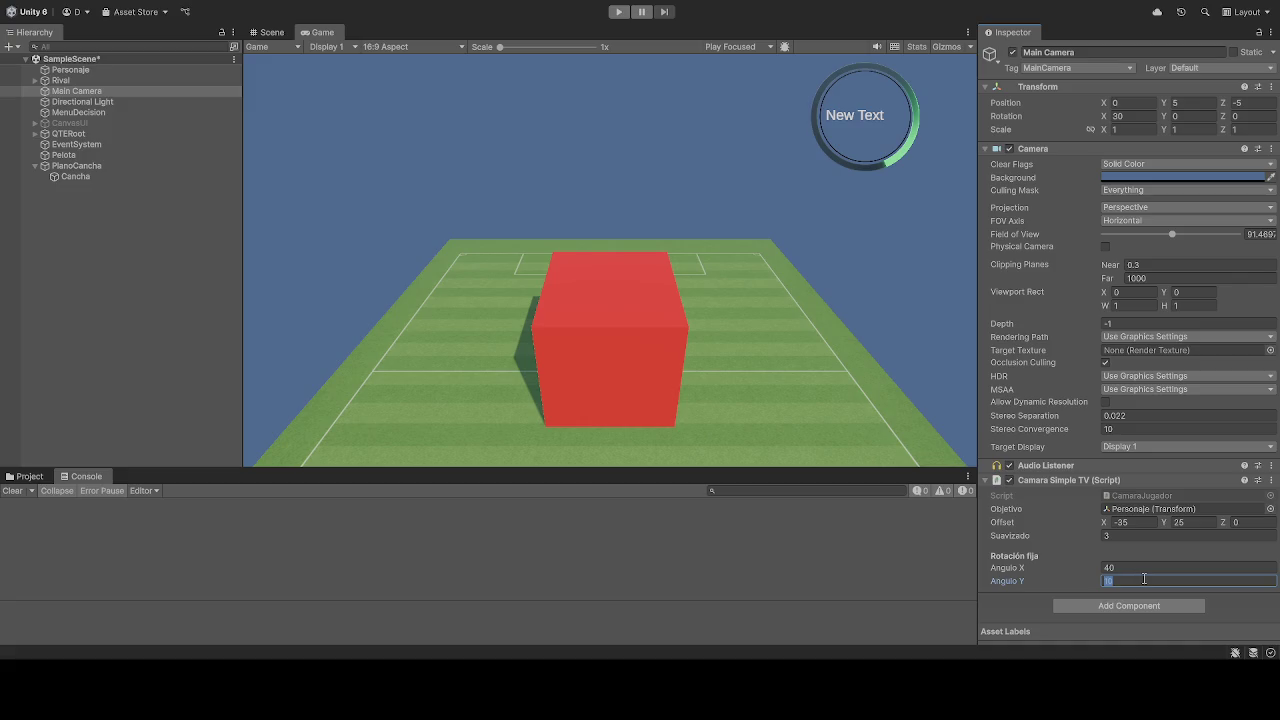
left_click(619, 12)
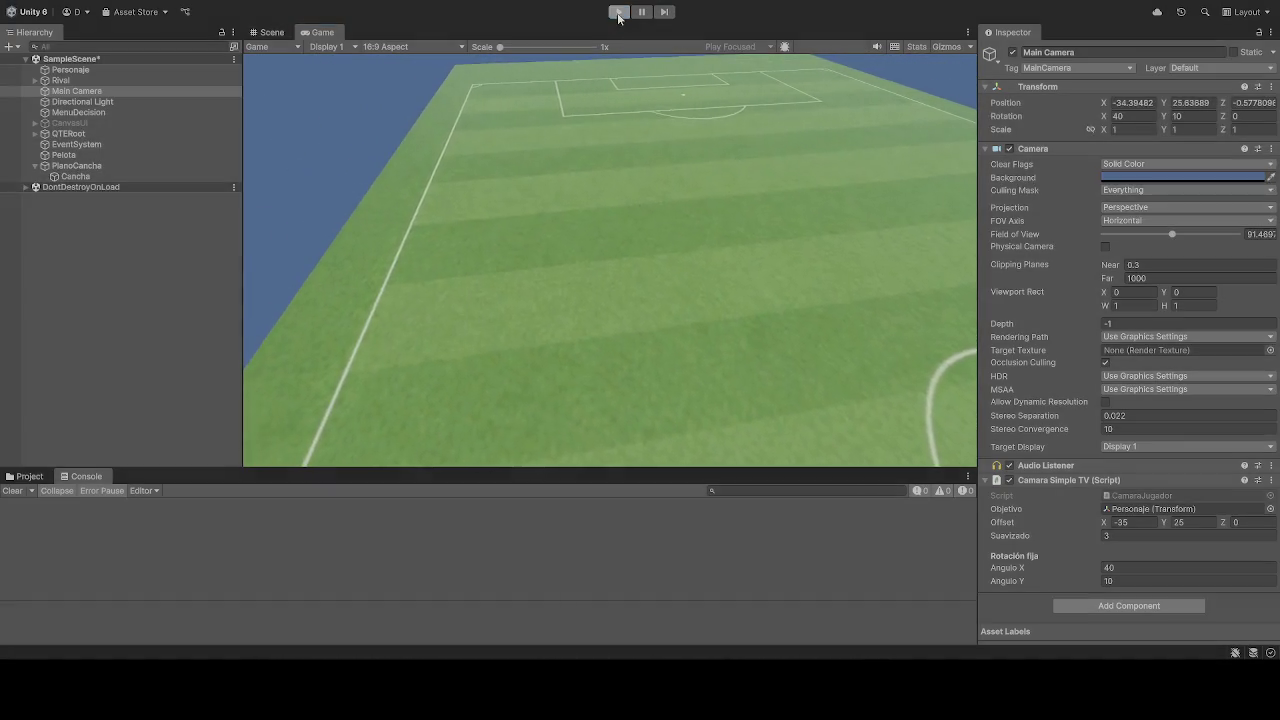
left_click(619, 16)
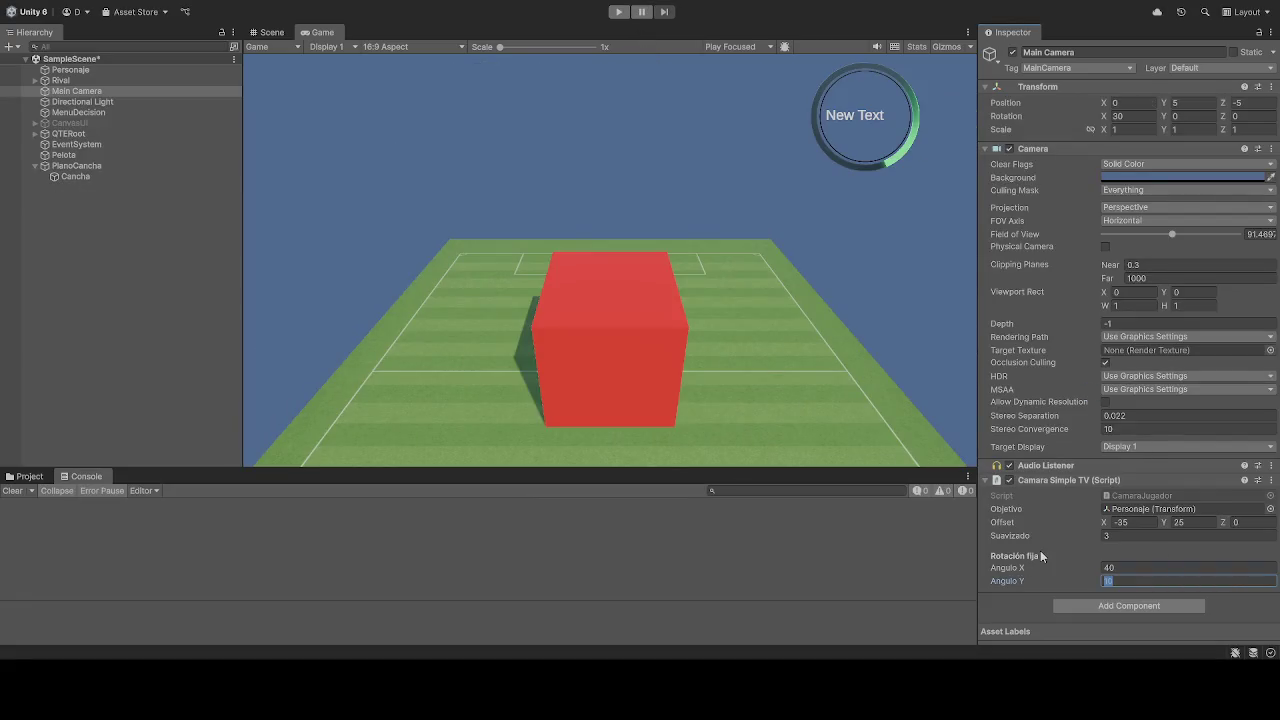
type("90")
left_click(1149, 568)
type("10")
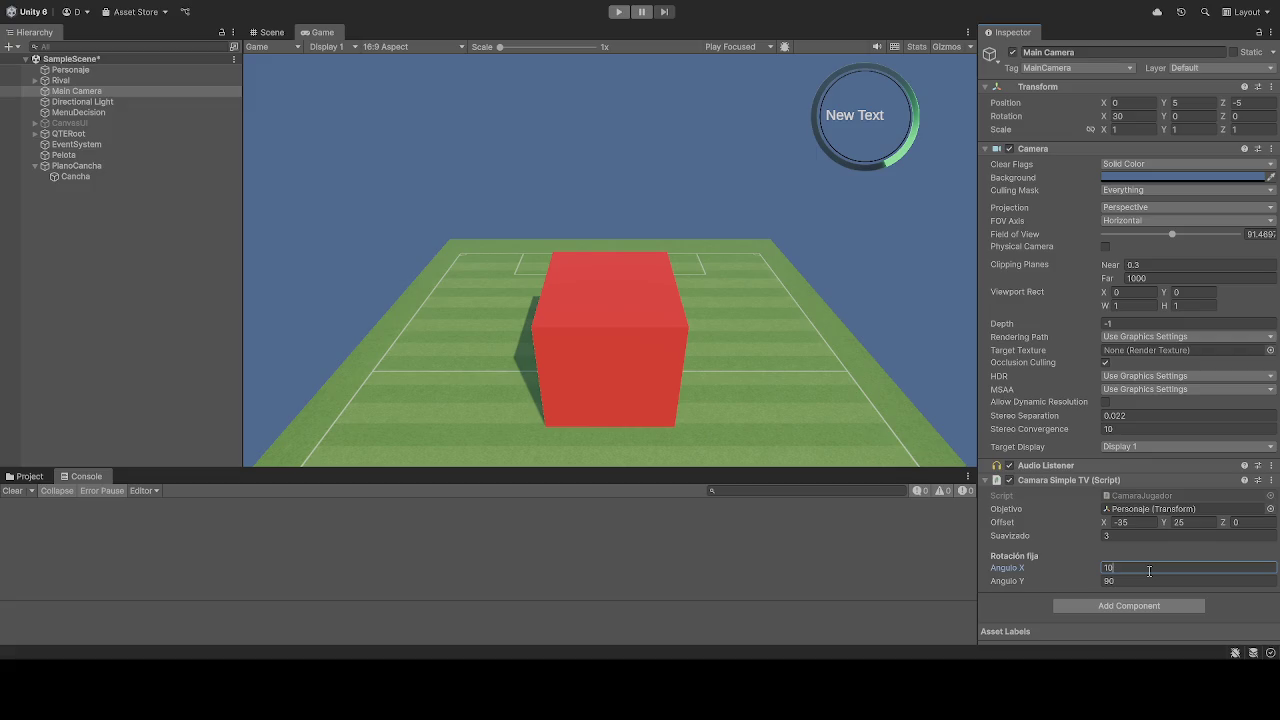
left_click(618, 11)
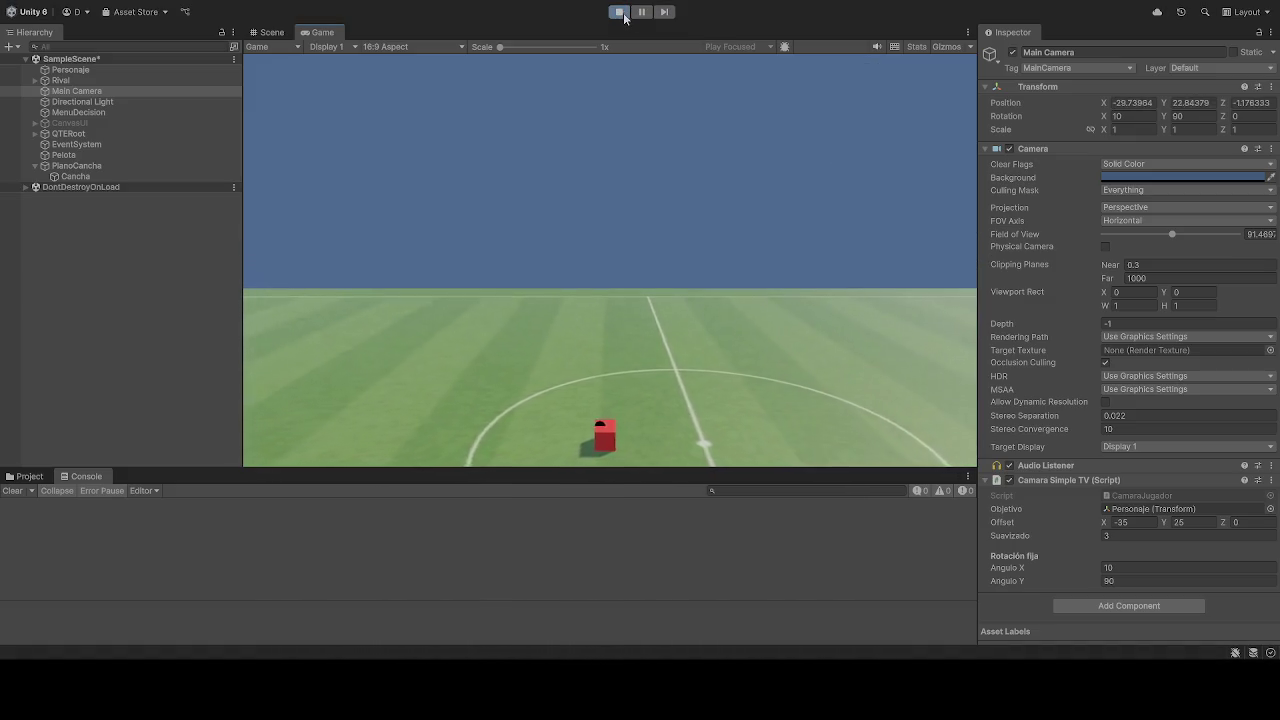
- Test-run Angulo X at 60 and then 50, and settle on 45 for the next run
left_click(620, 12)
left_click(1128, 566)
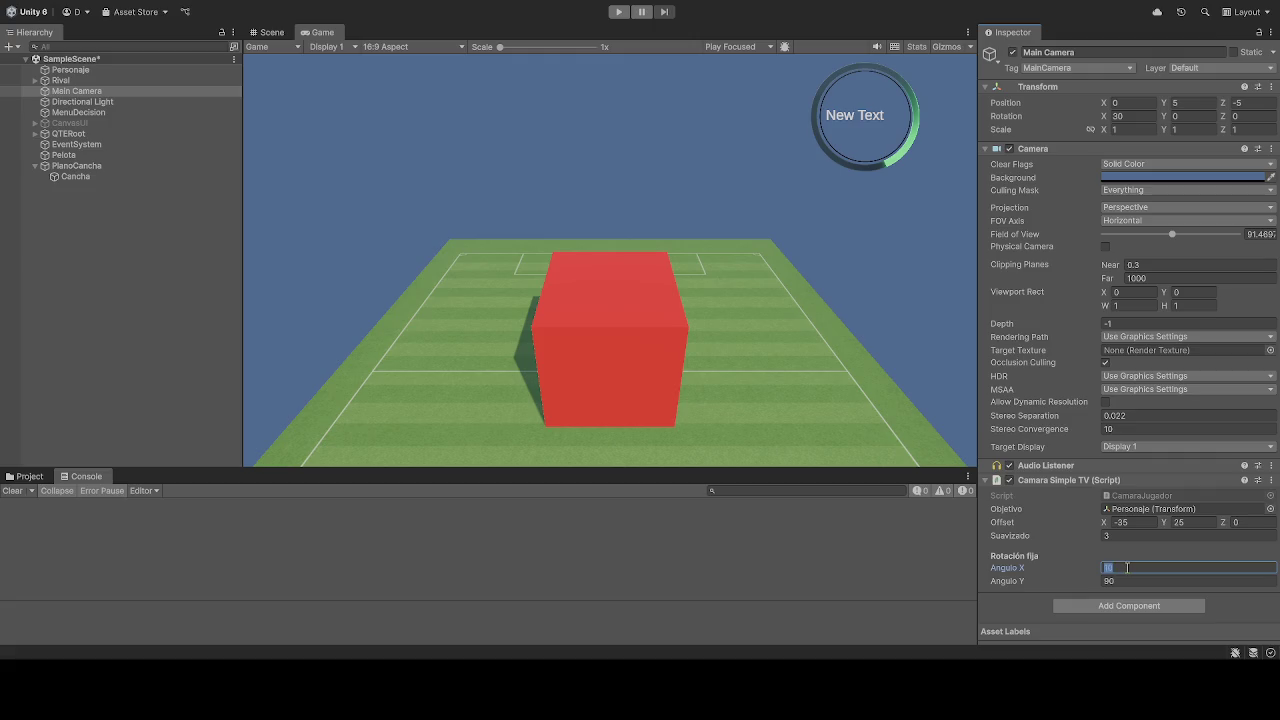
type("60")
left_click(618, 11)
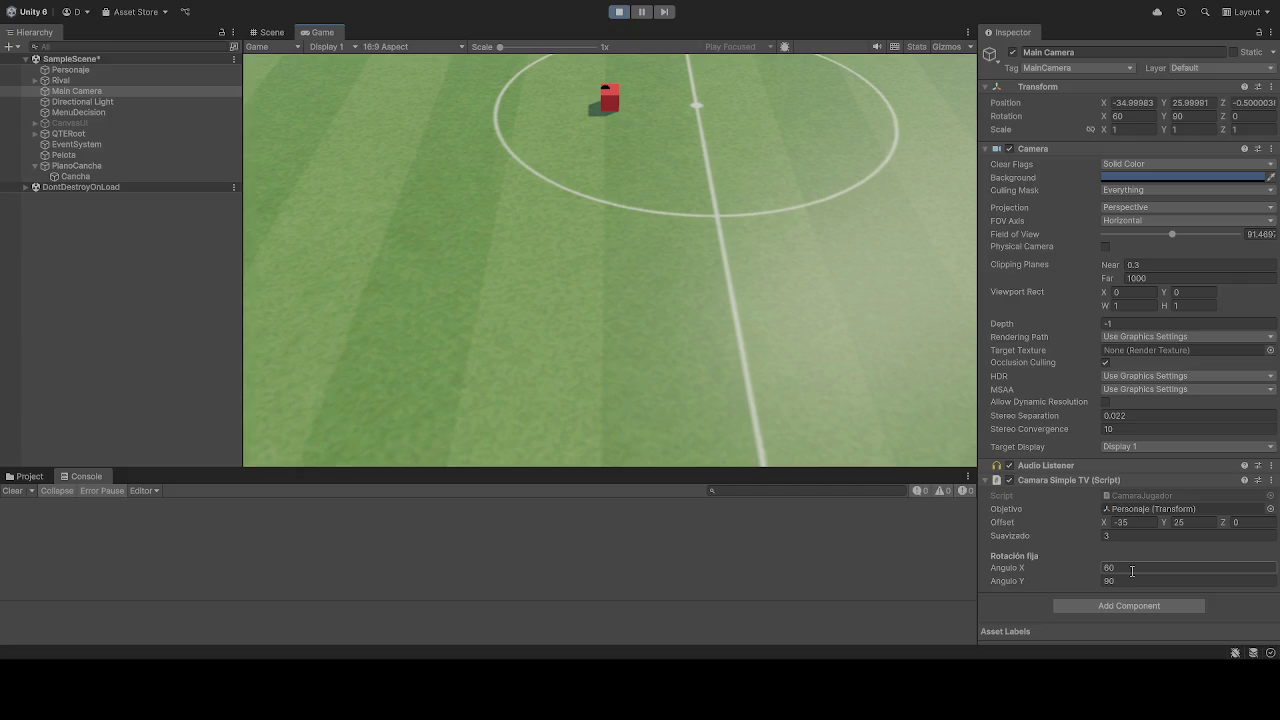
left_click(618, 13)
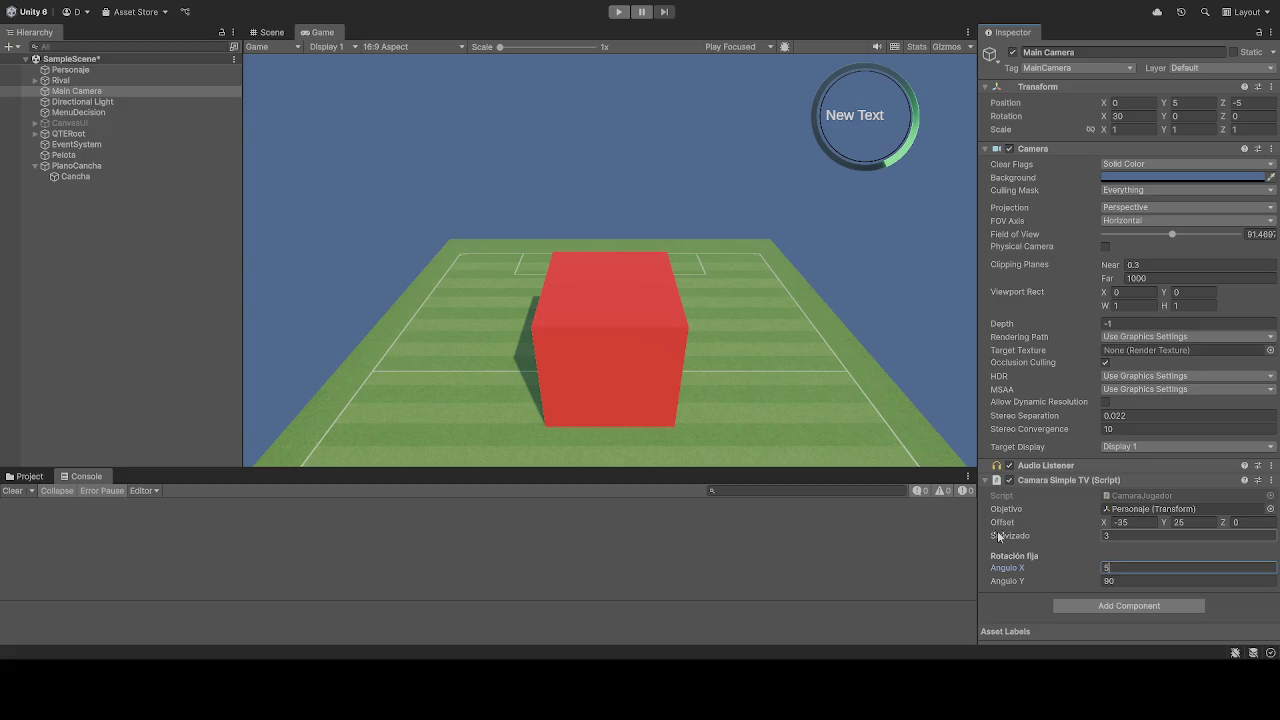
type("0")
left_click(614, 12)
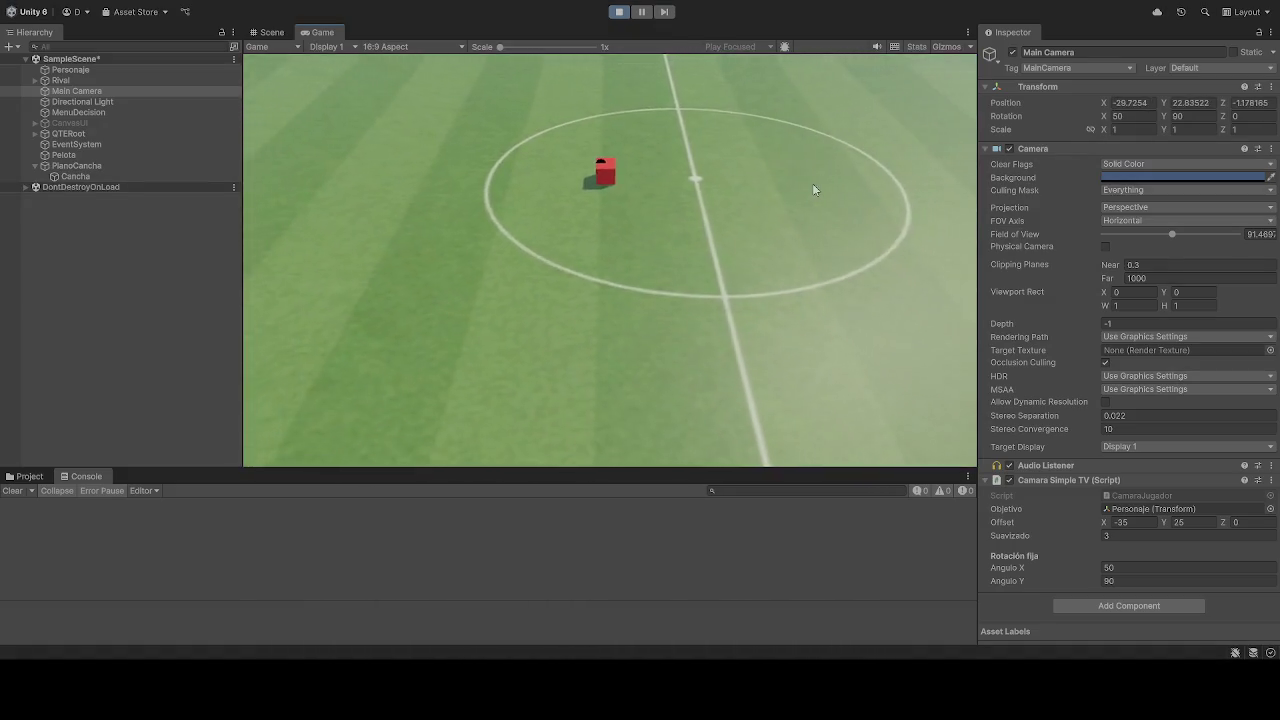
left_click(618, 12)
left_click(1108, 567)
type("45")
left_click(620, 10)
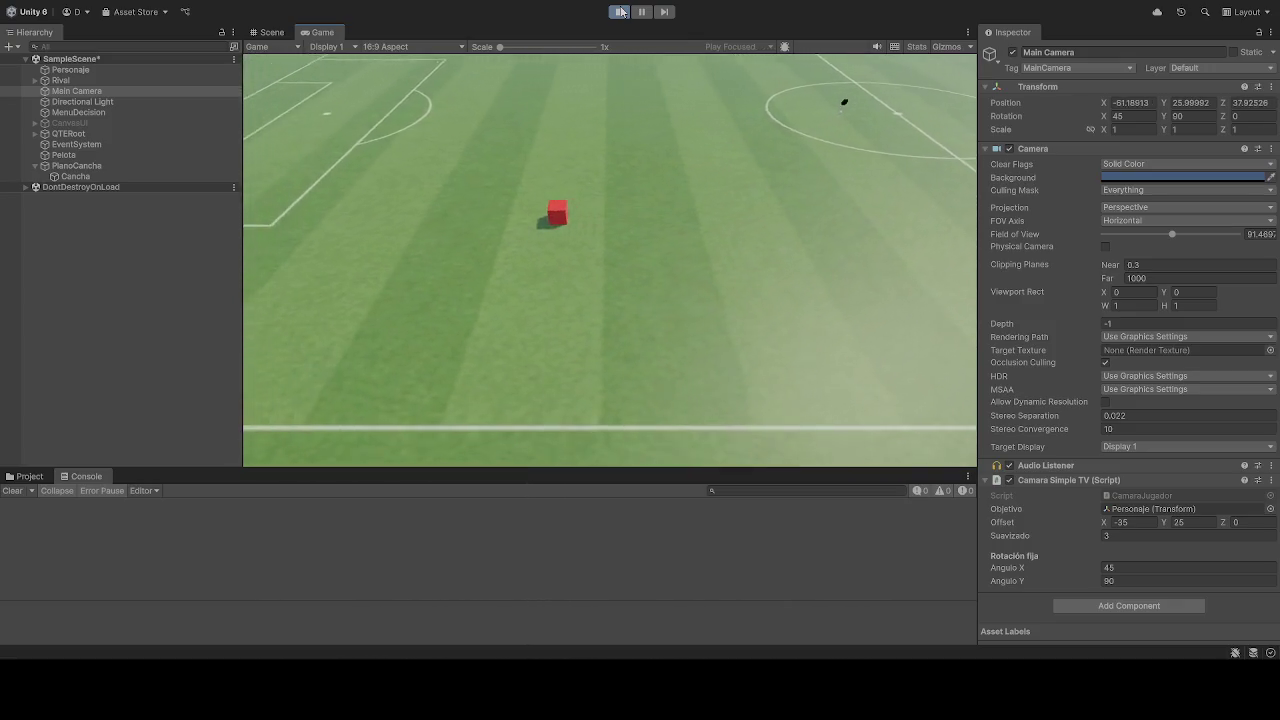
left_click(1128, 522)
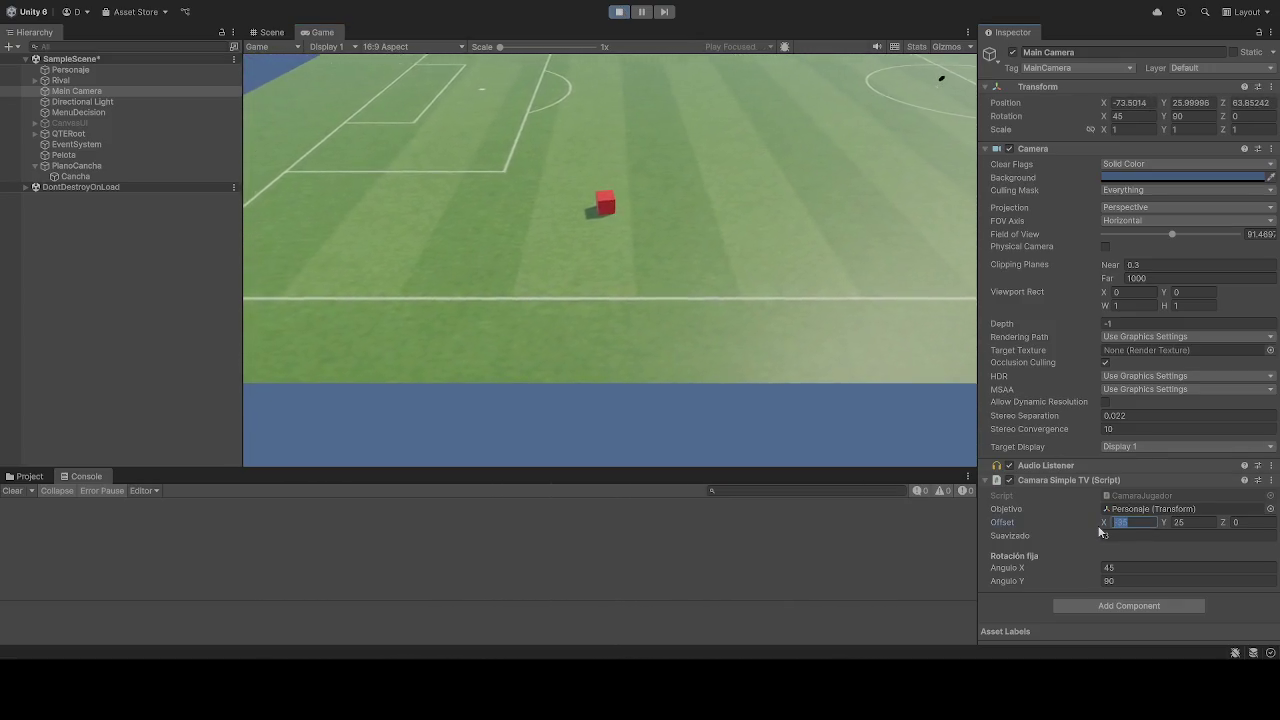
- Try Offset X at -45, then -35, while the game runs
type("-45")
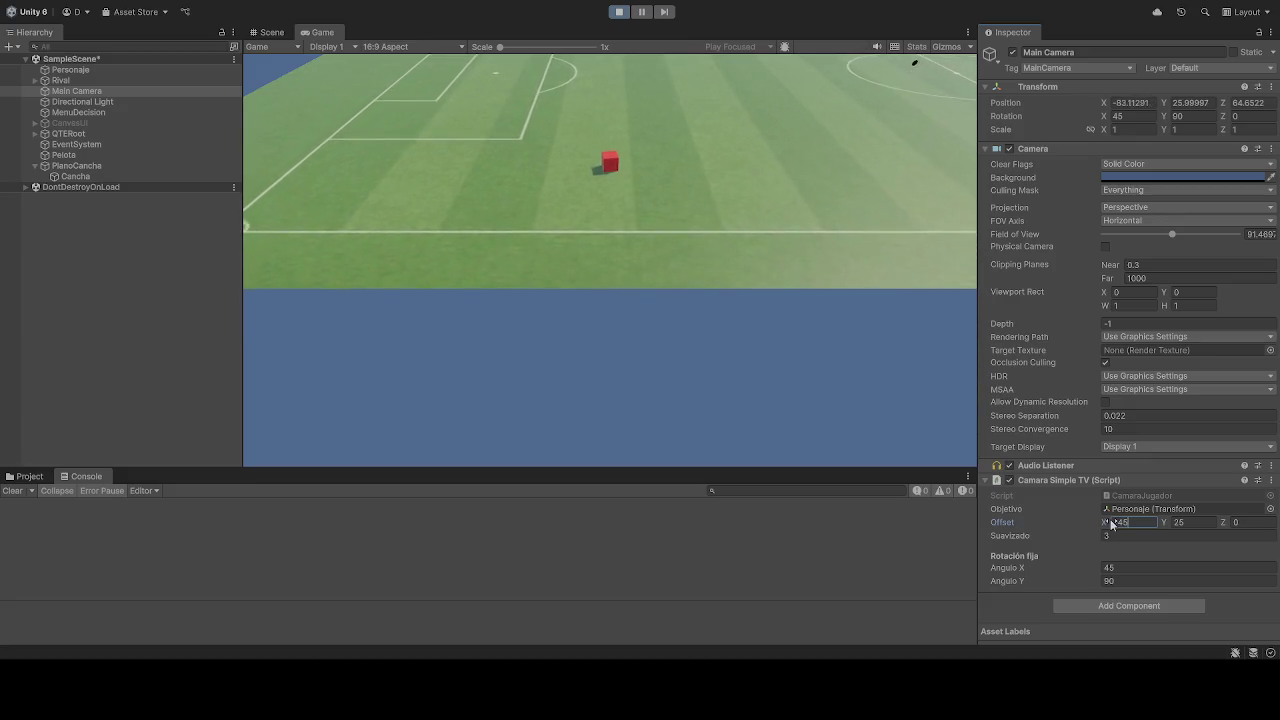
key("BackSpace")
key("BackSpace")
type("35")
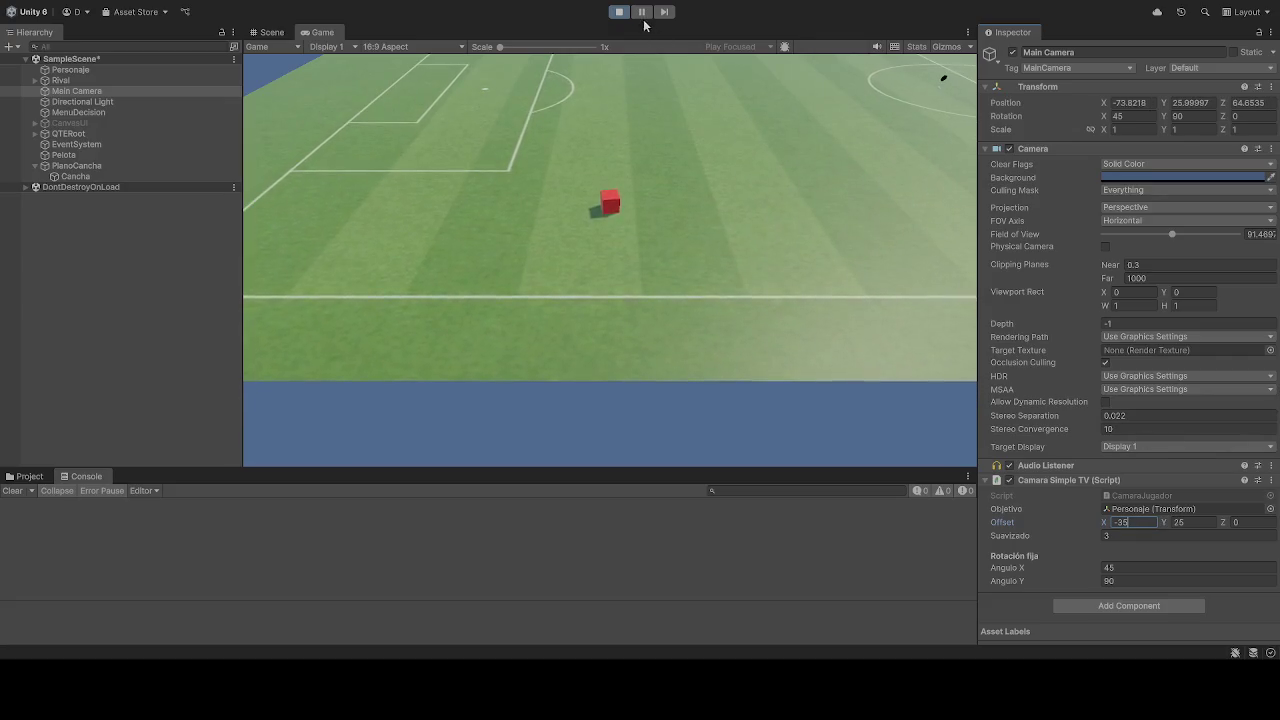
left_click(658, 238)
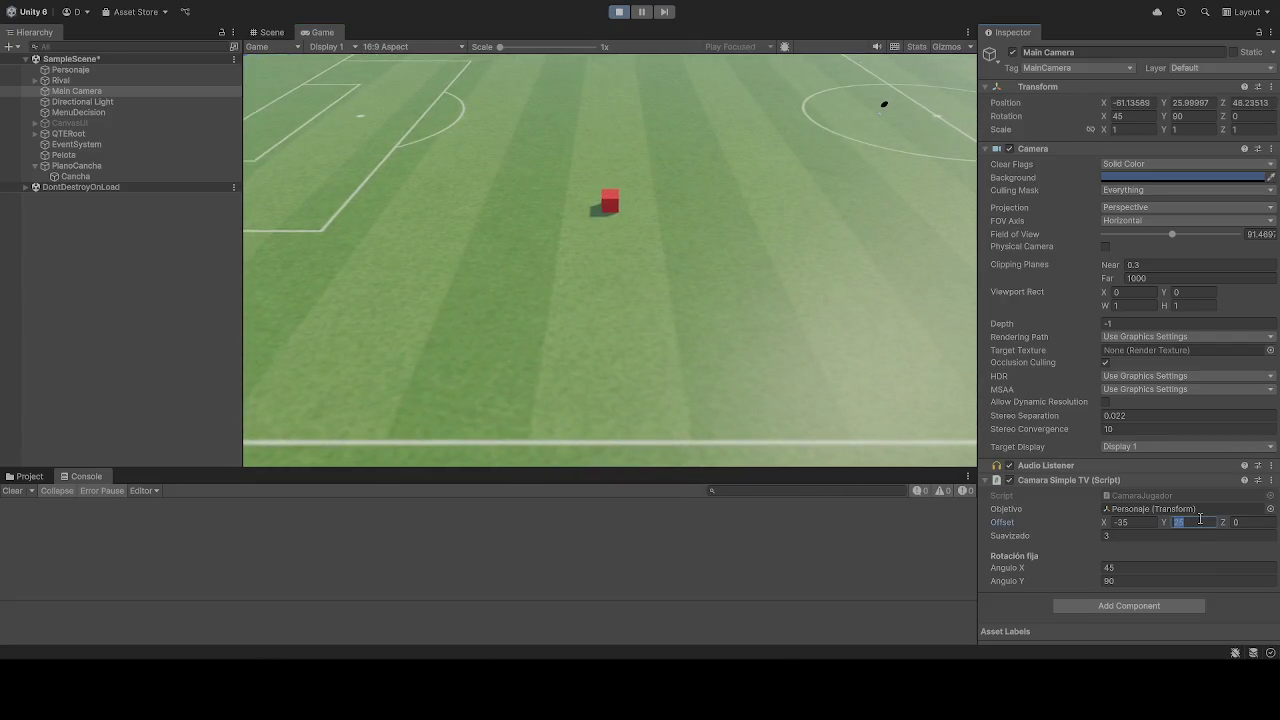
left_click(1193, 522)
- Try Offset Y at 30, settle on 25, and set Offset Z to 0
type("202")
key("BackSpace")
type("30")
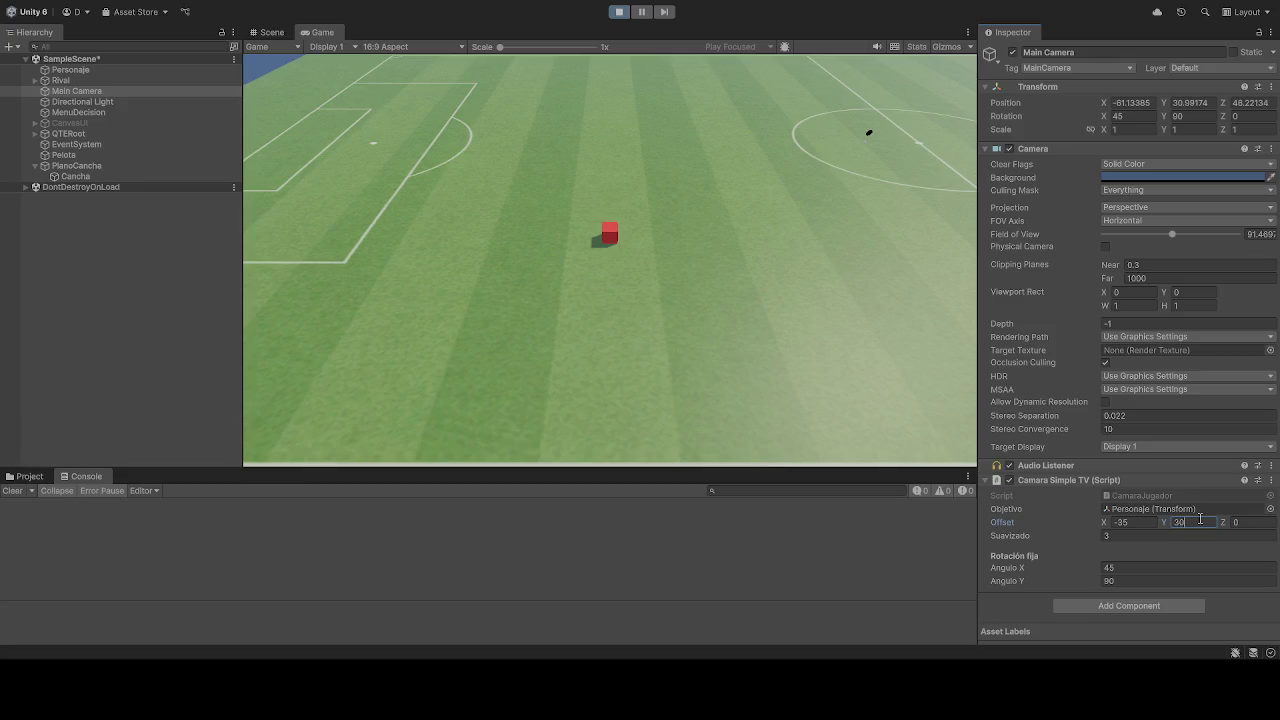
key("BackSpace")
key("BackSpace")
type("25")
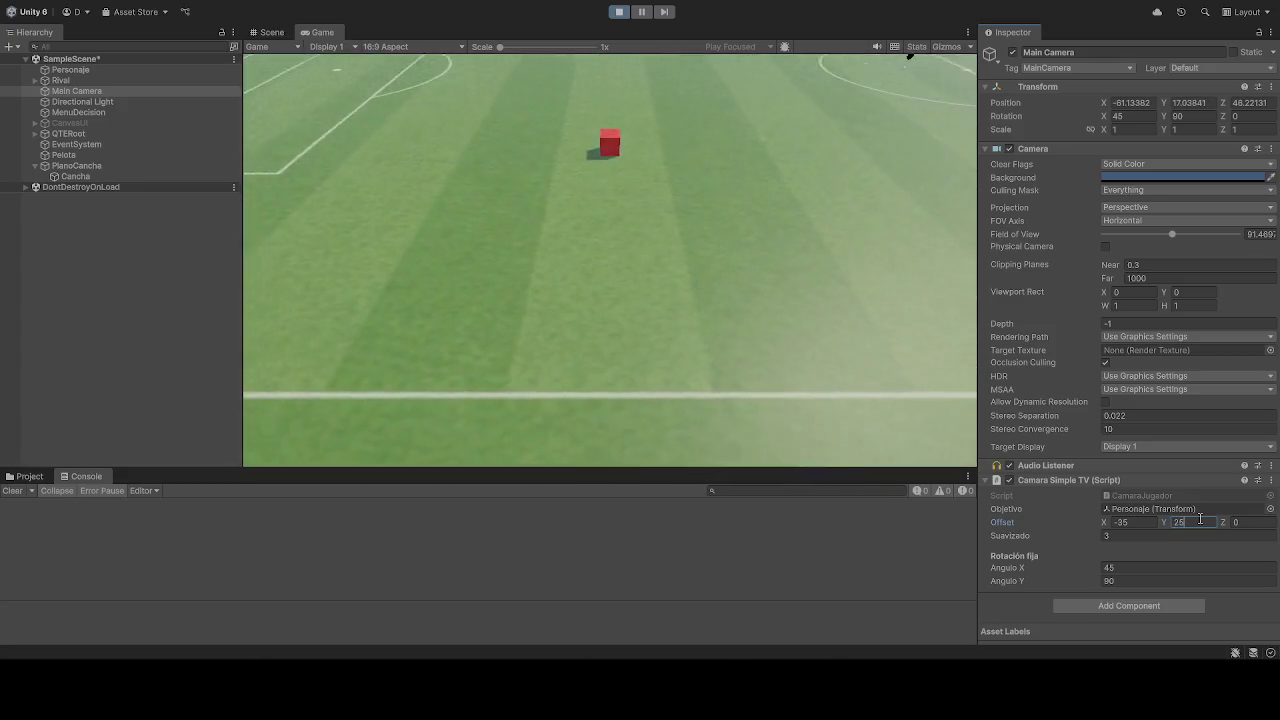
left_click(1248, 521)
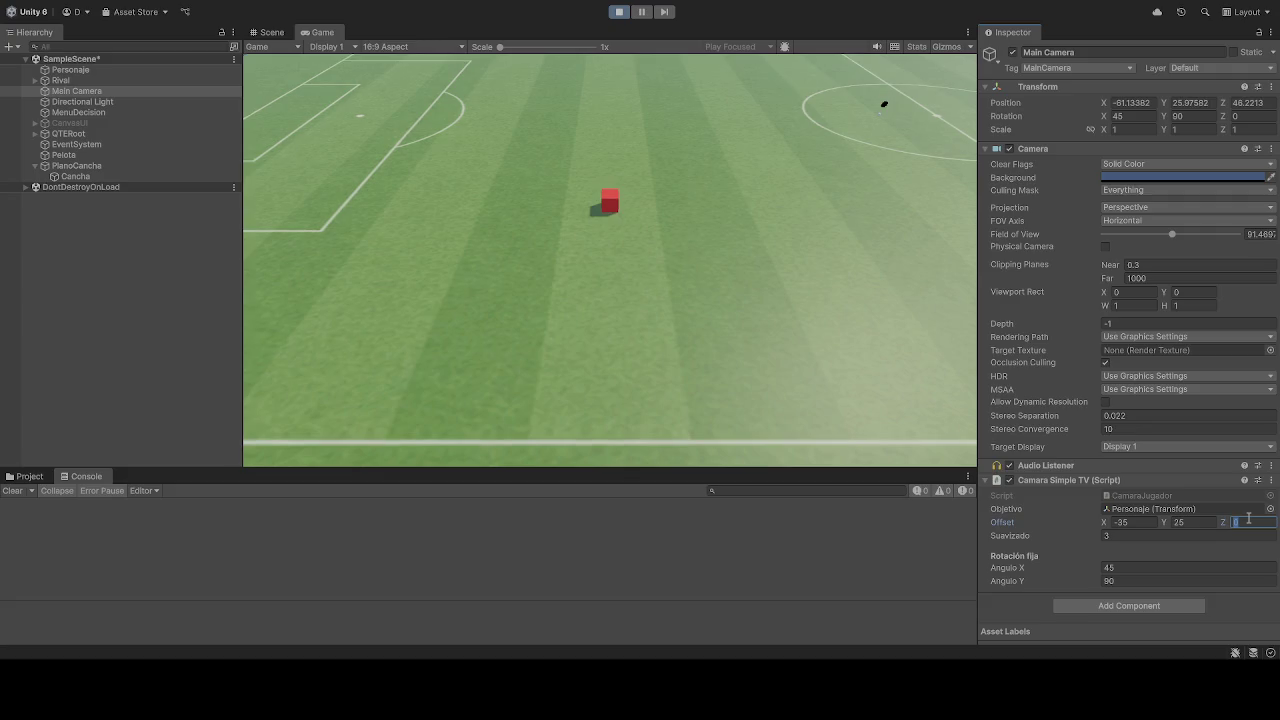
key("BackSpace")
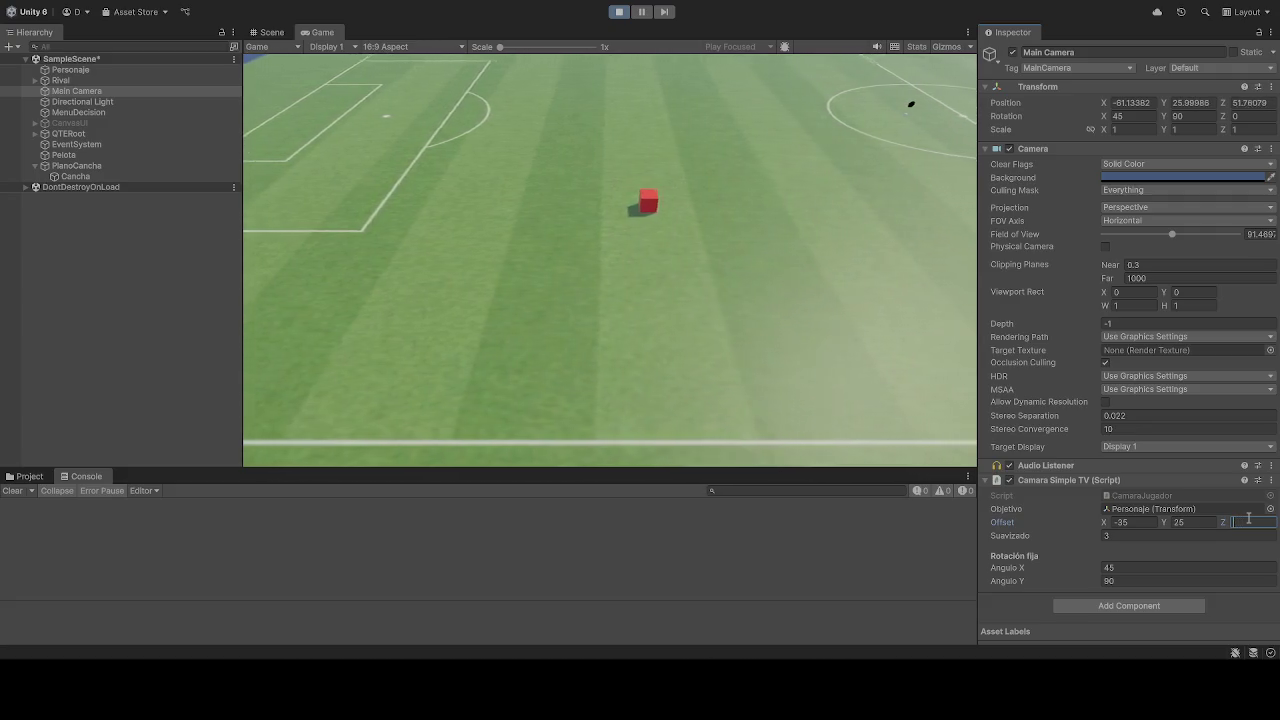
left_click(1137, 521)
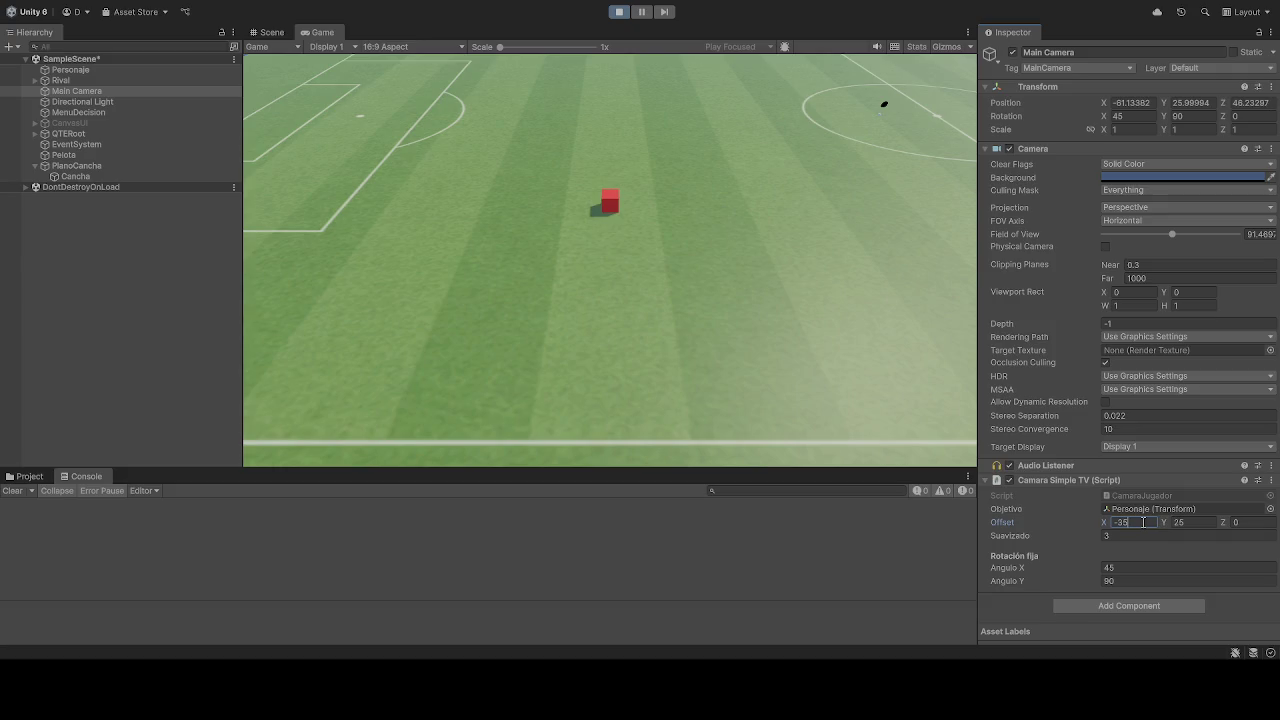
- Set Offset X to -30 and drive the red cube left and right to check tracking
type("-30")
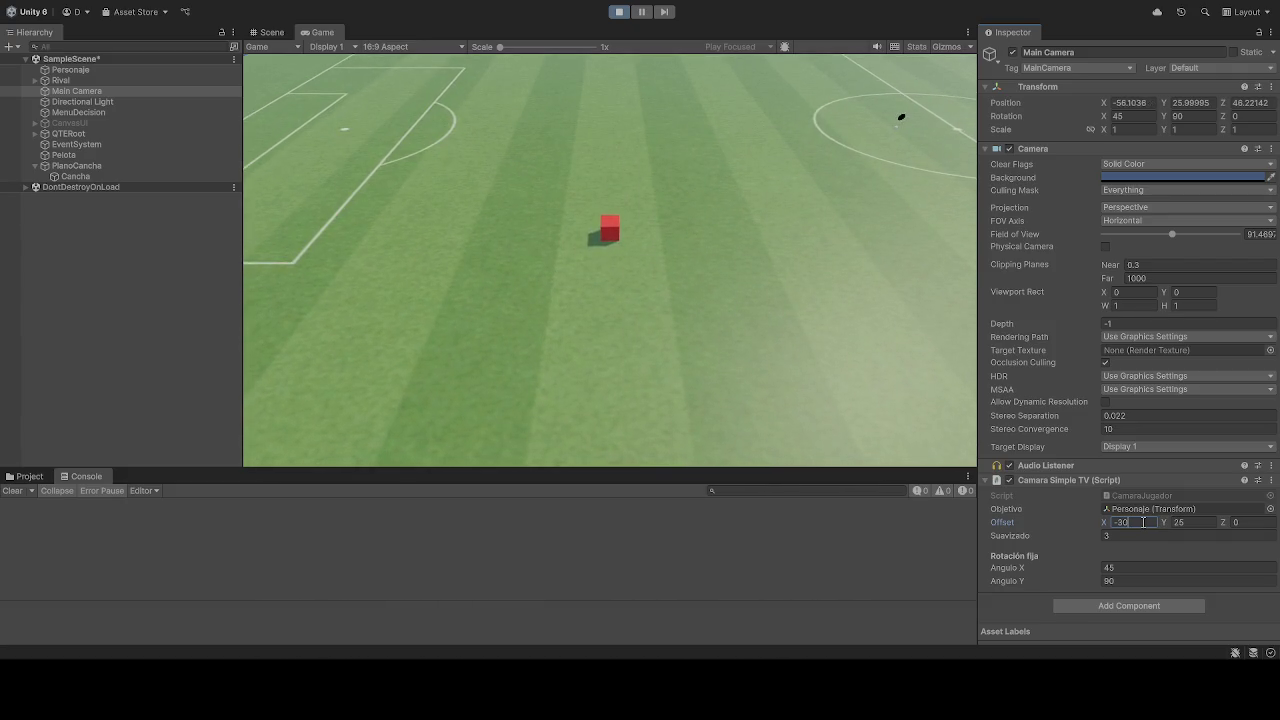
key("BackSpace")
key("BackSpace")
type("2")
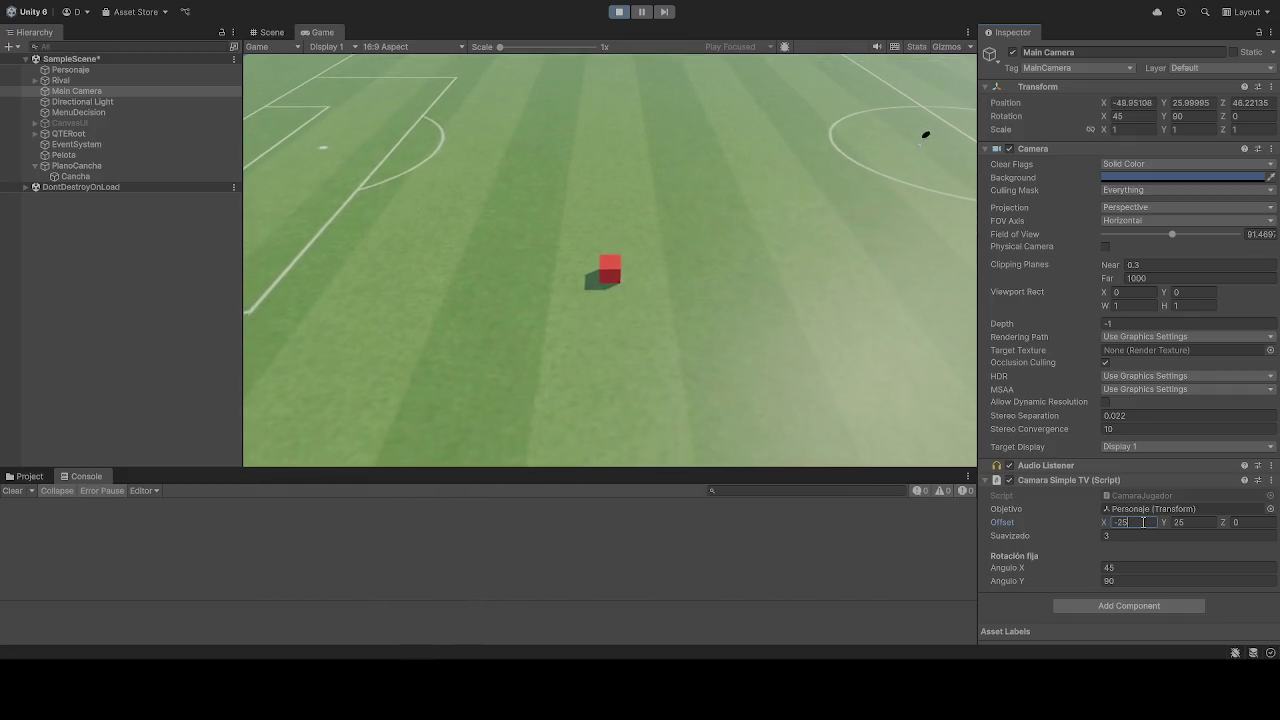
key("BackSpace")
type("30")
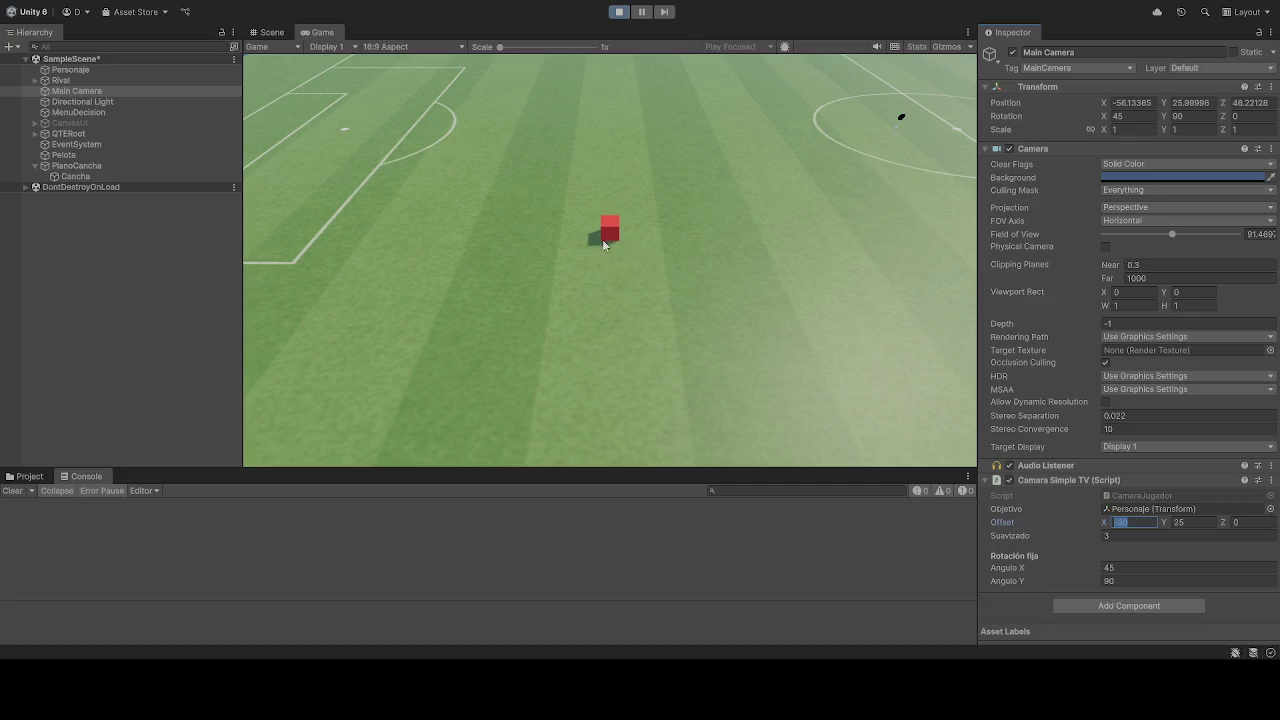
key("a")
key("d")
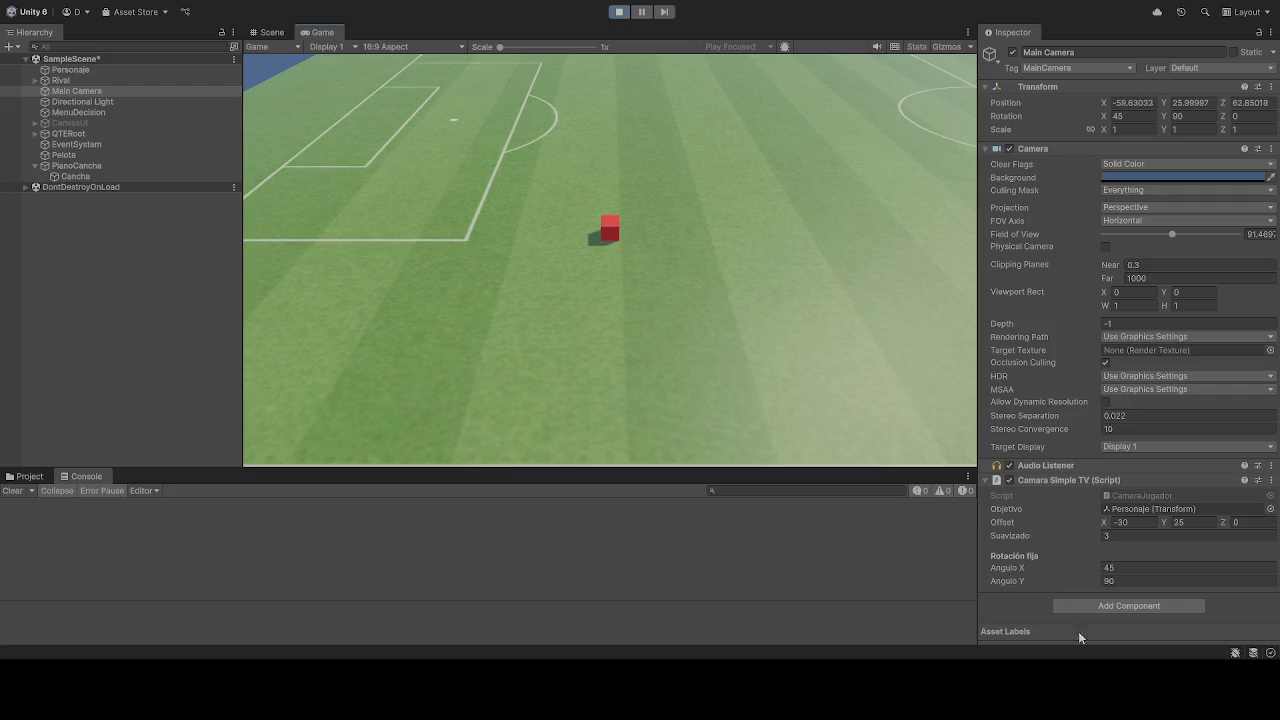
- Stop the game, set Angulo X to 50, and play again
left_click(619, 13)
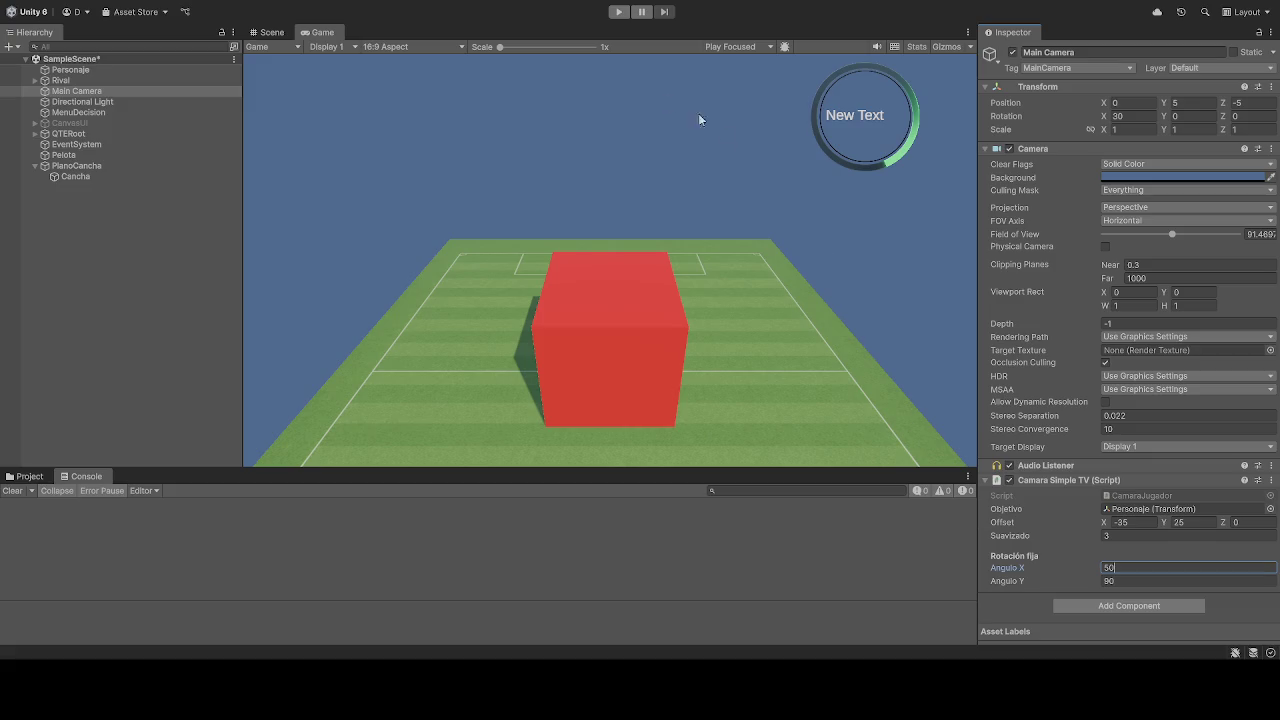
left_click(621, 12)
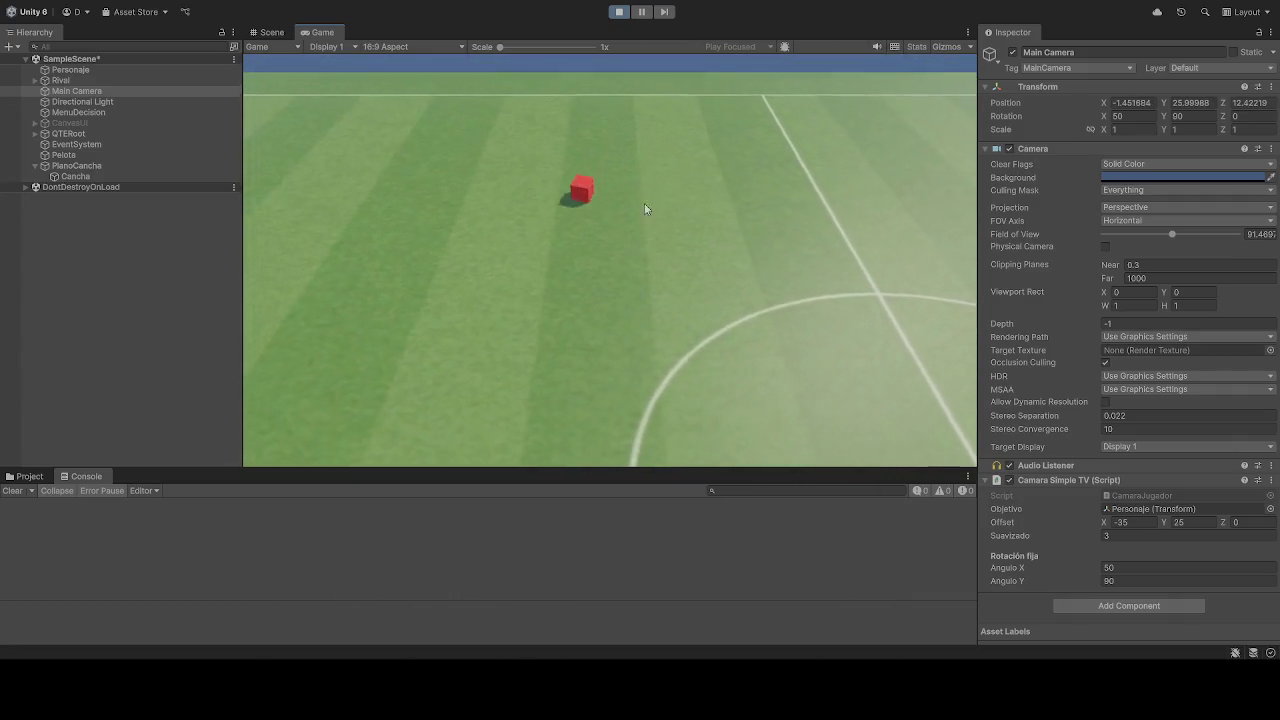
- Try Offset X values -40, -25 and -20 during play, settling on -25
left_click(1146, 521)
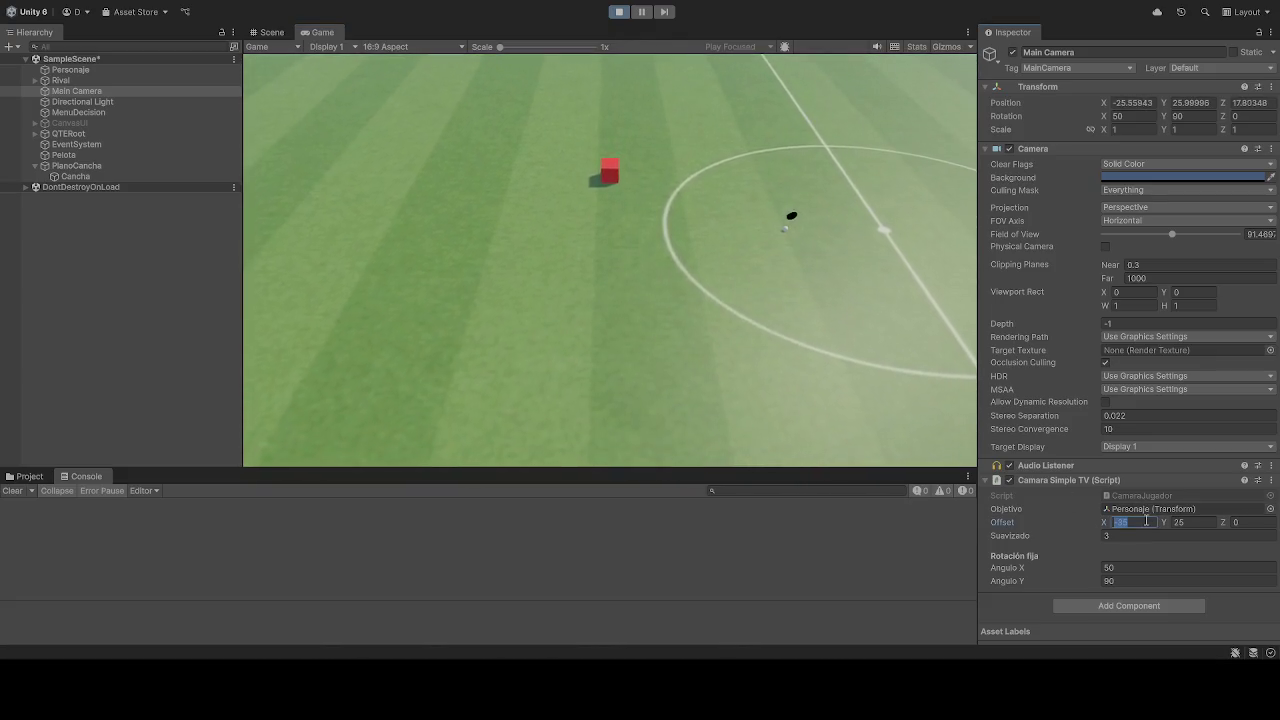
type("-40")
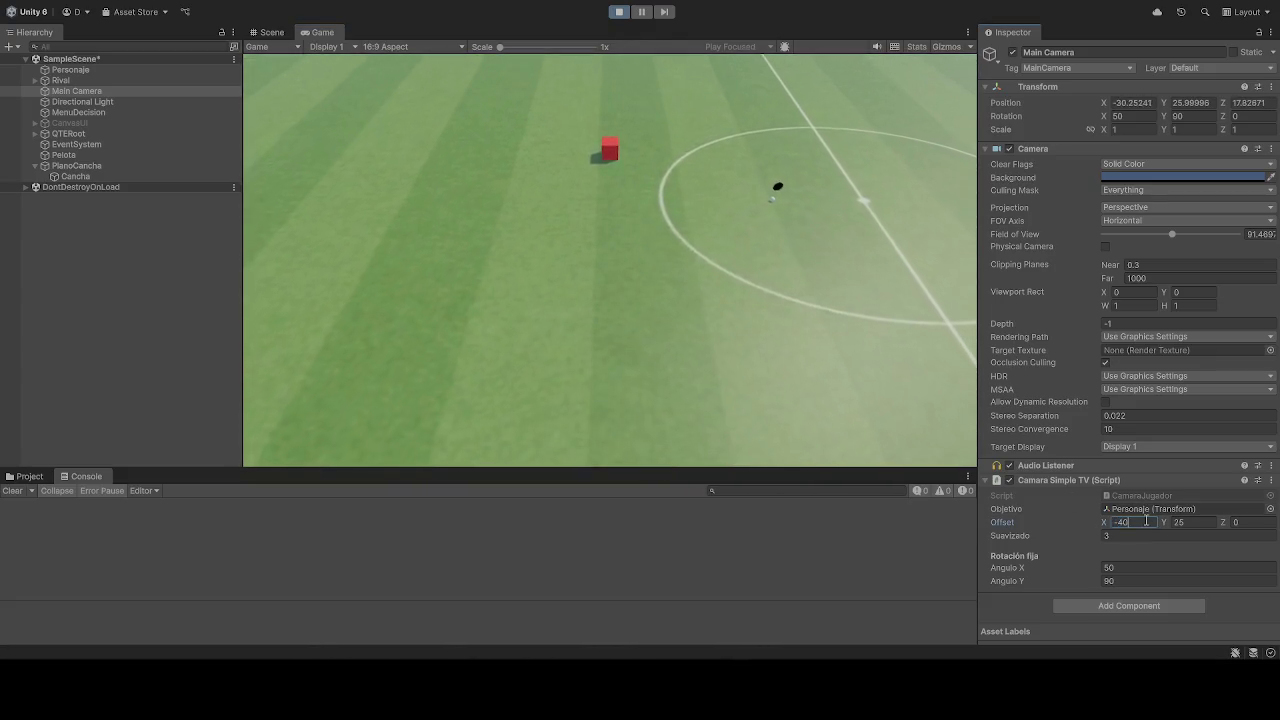
key("BackSpace")
key("BackSpace")
type("25")
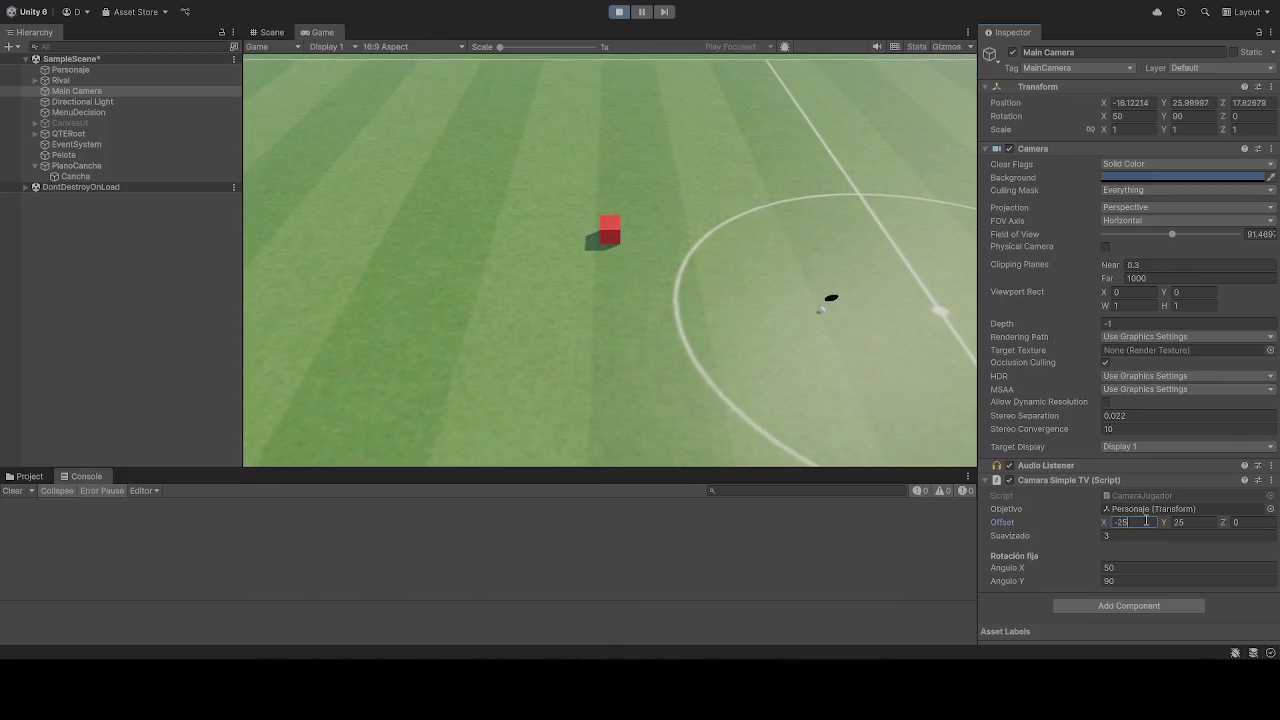
left_click(842, 355)
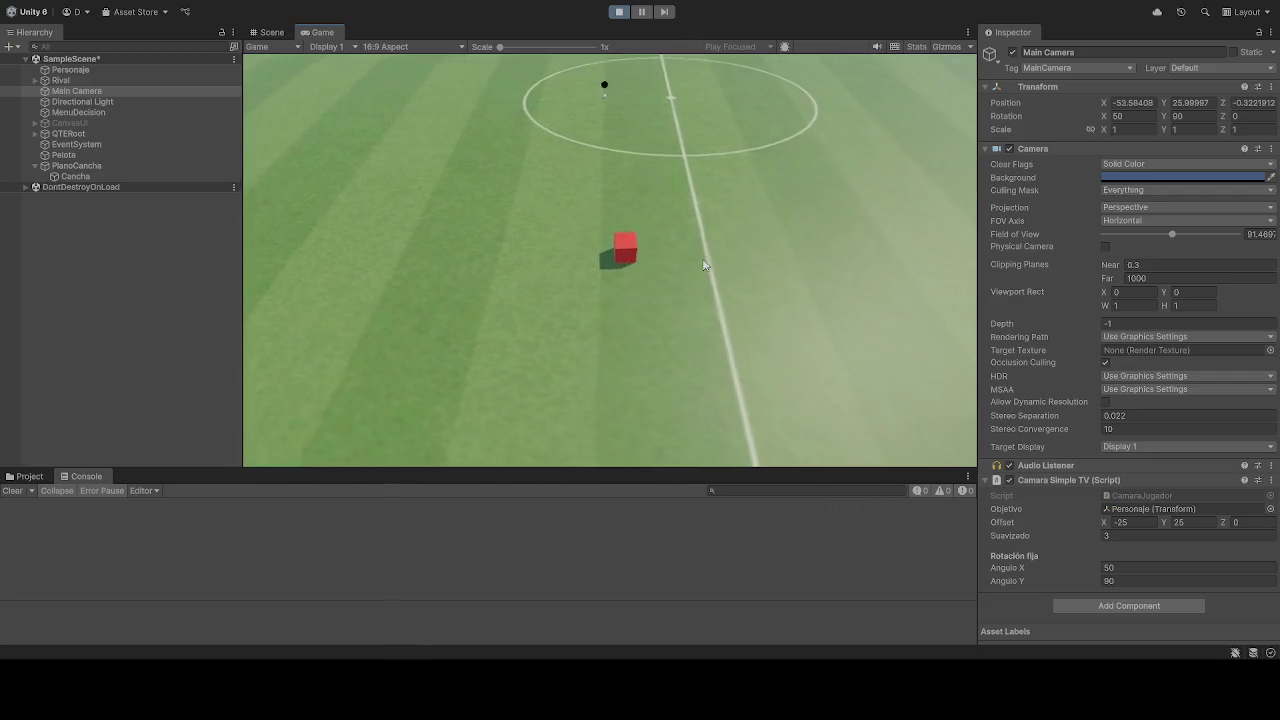
left_click(1150, 522)
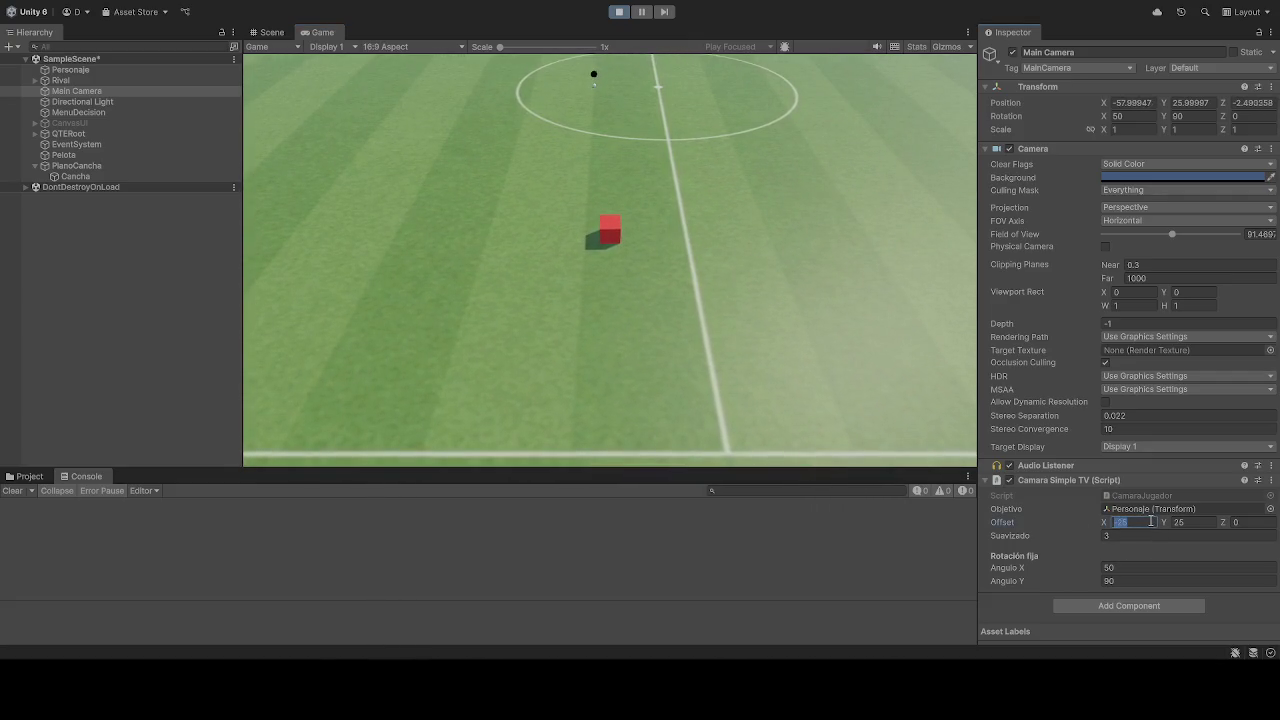
type("2")
key("BackSpace")
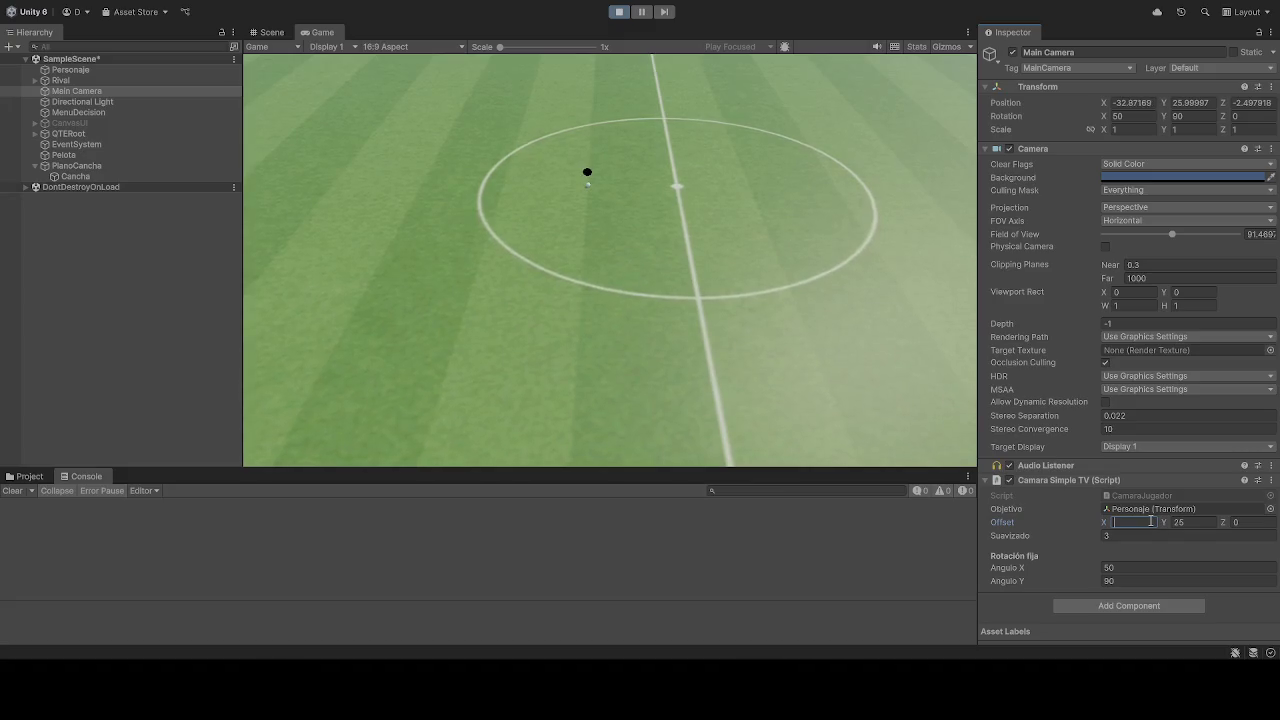
type("-20")
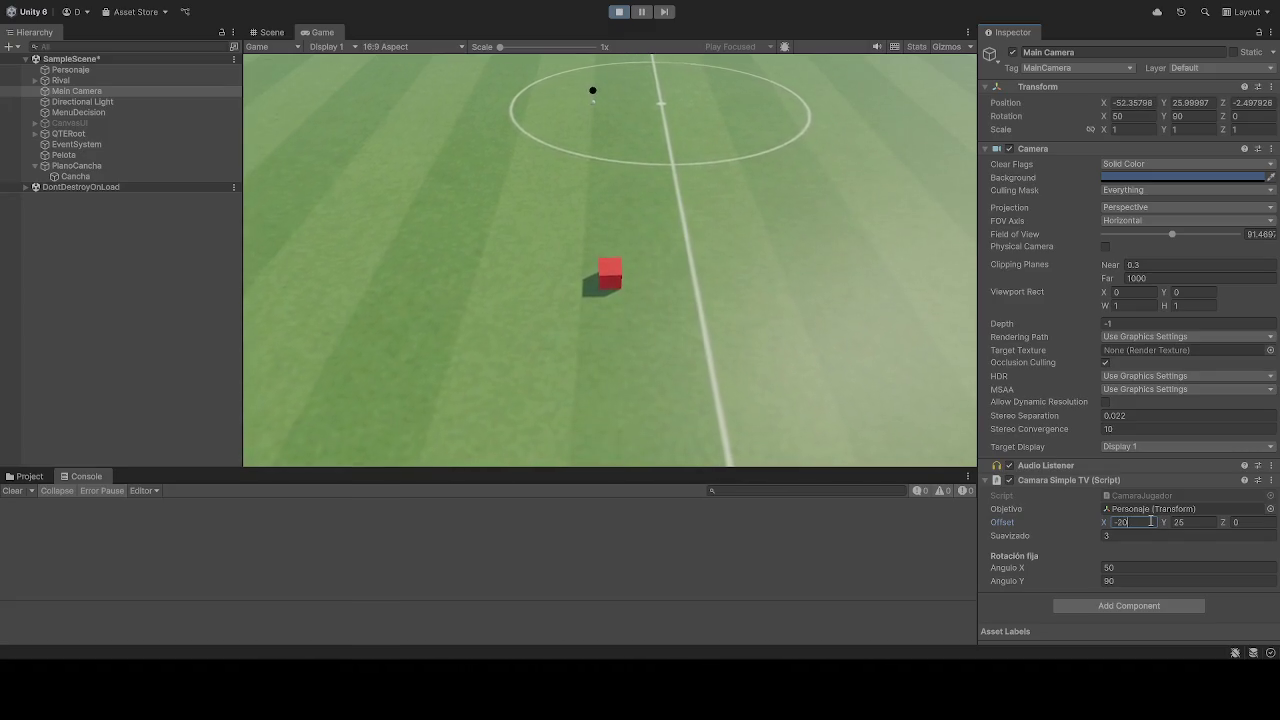
key("BackSpace")
type("5")
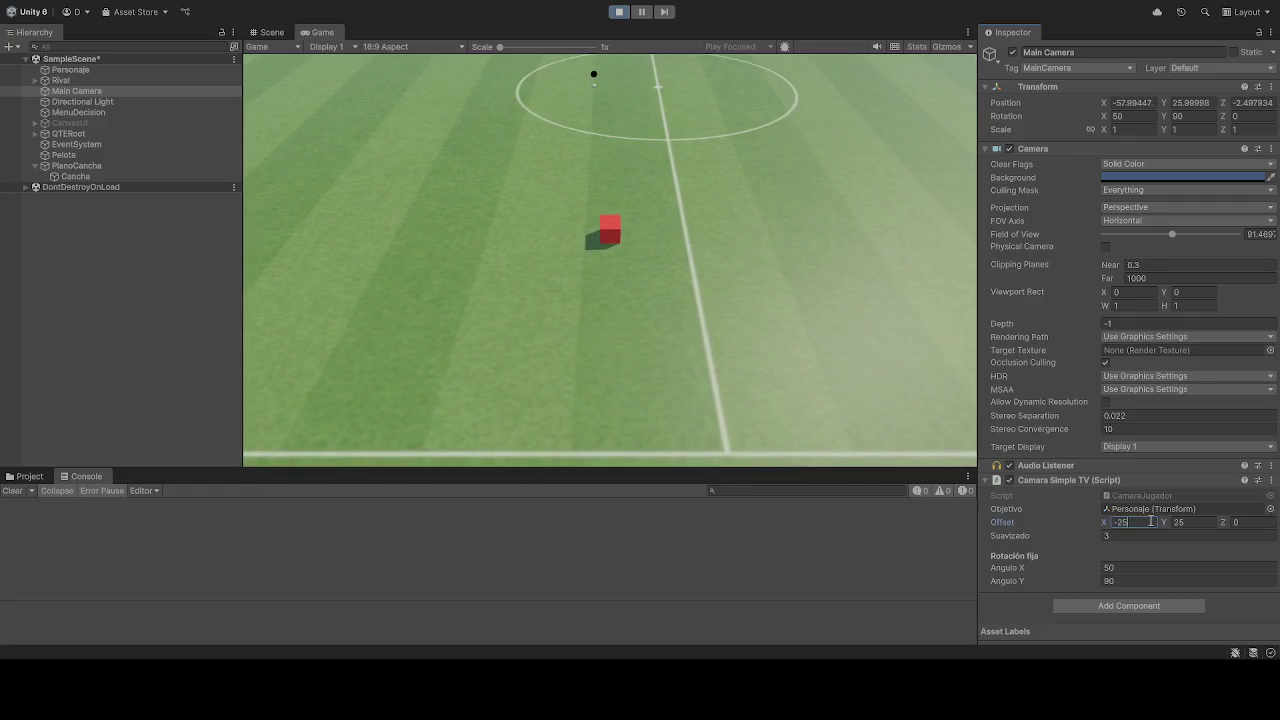
type("20")
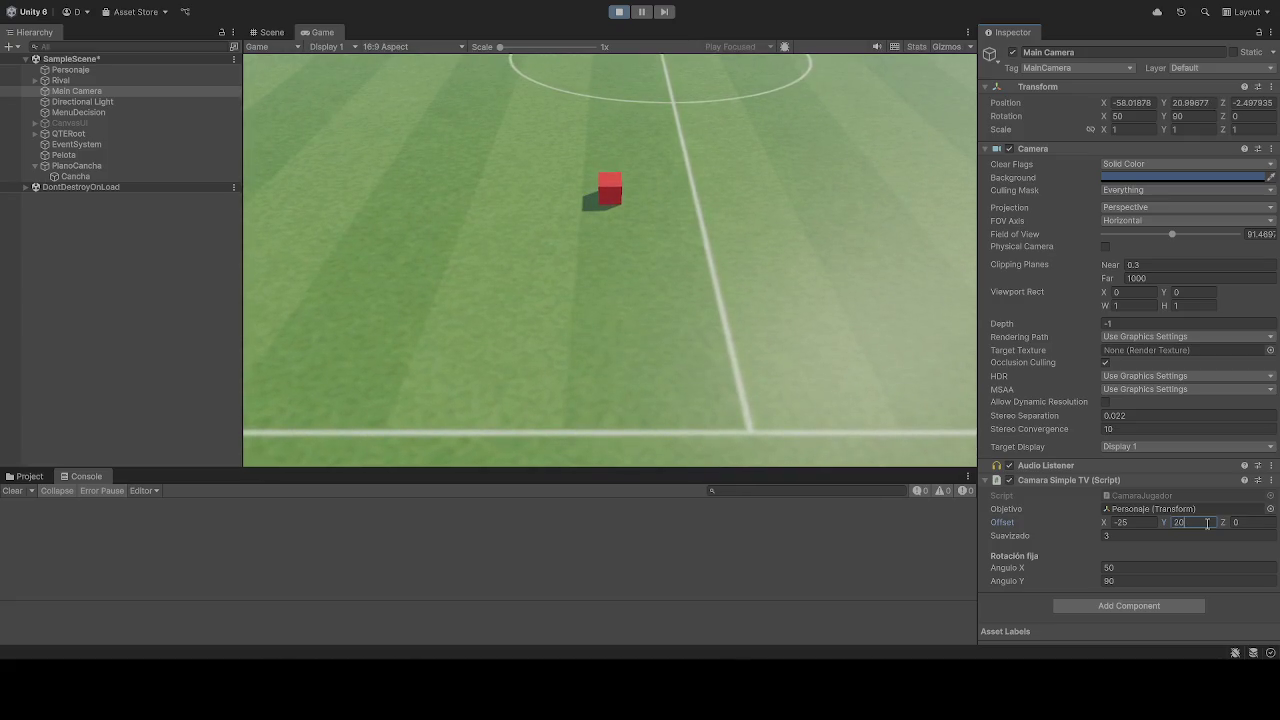
- Try Offset Y at 30 and return it to 25, then stop and restart the game
key("BackSpace")
key("BackSpace")
type("30")
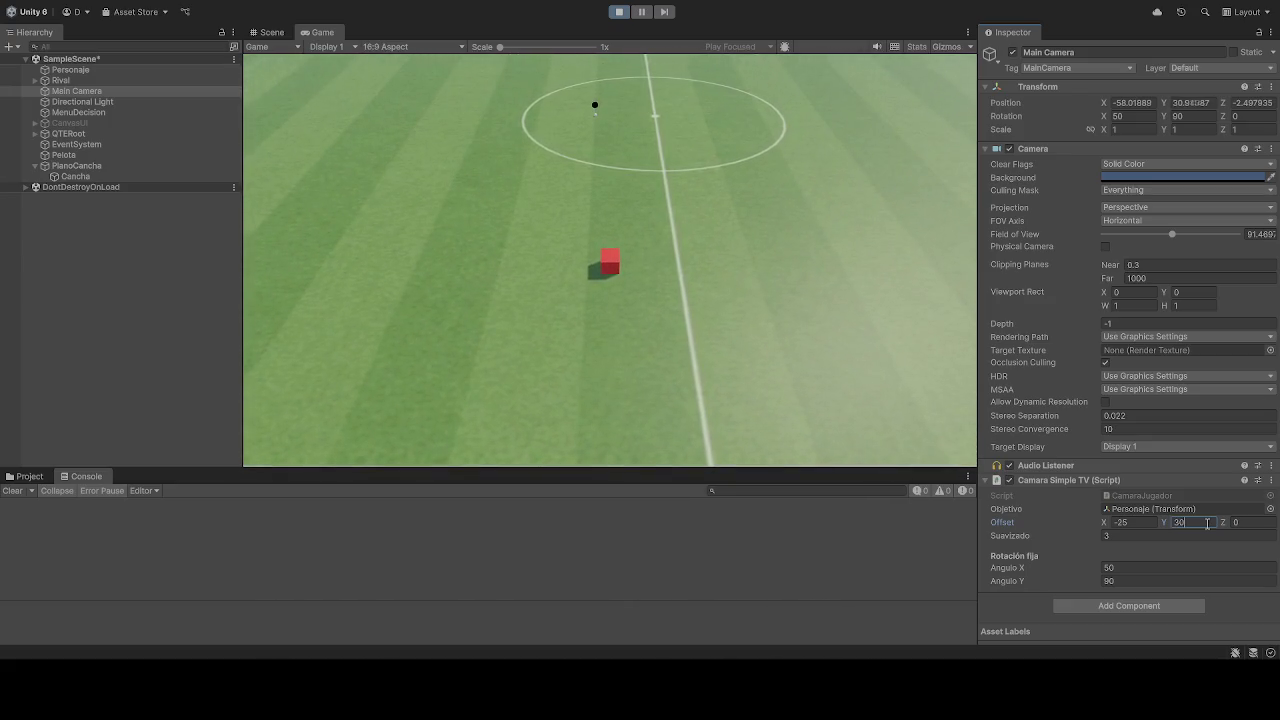
key("BackSpace")
key("BackSpace")
type("25")
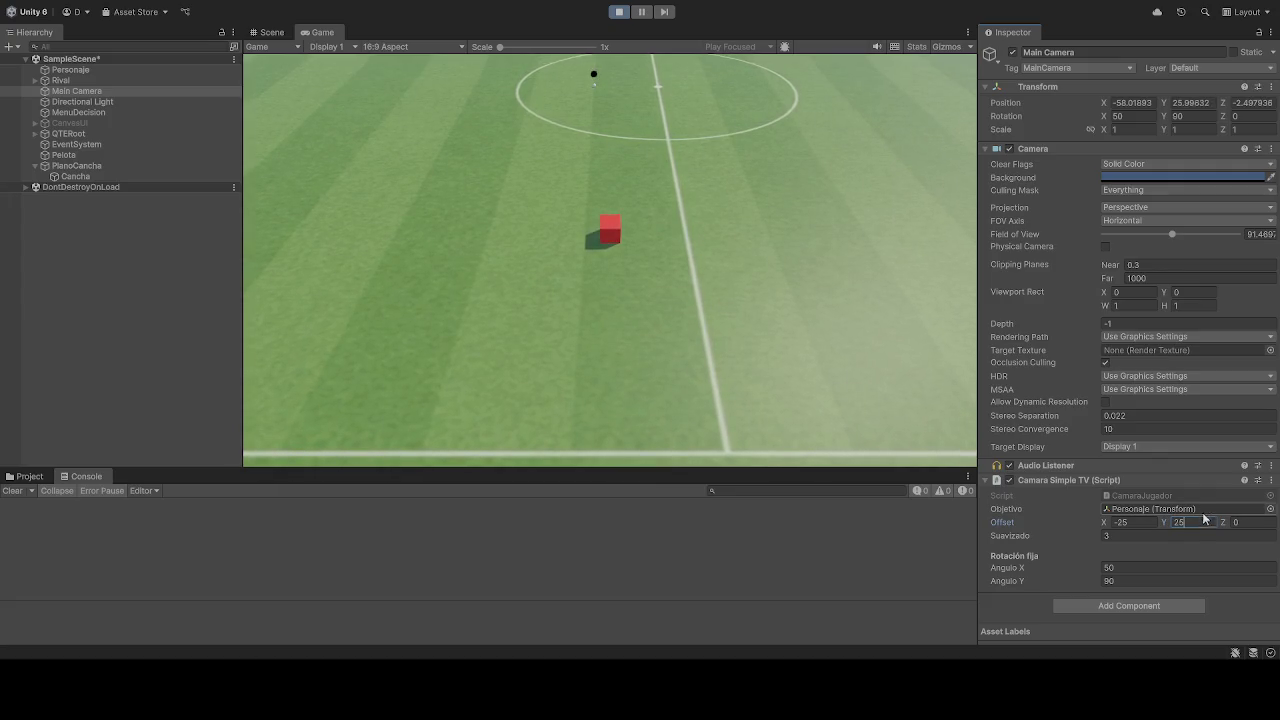
left_click(619, 11)
left_click(618, 13)
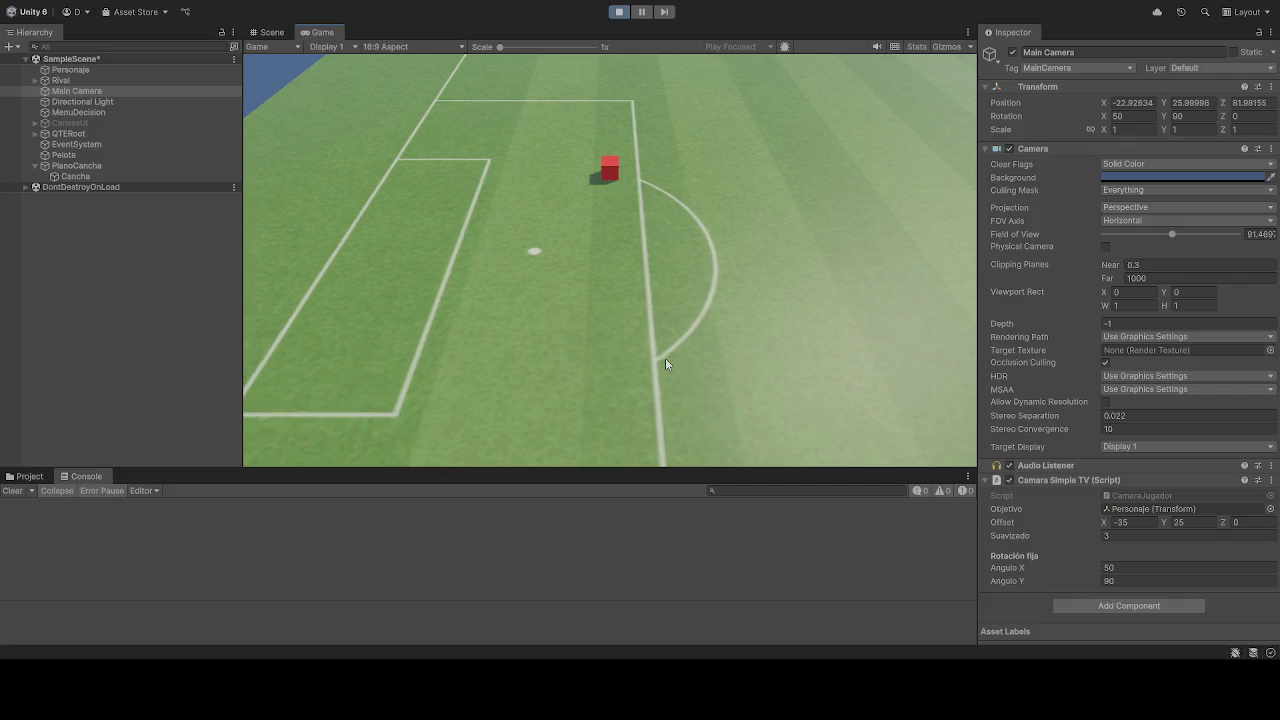
- Drive the red cube right and left along the pitch while the camera tracks it
key("d")
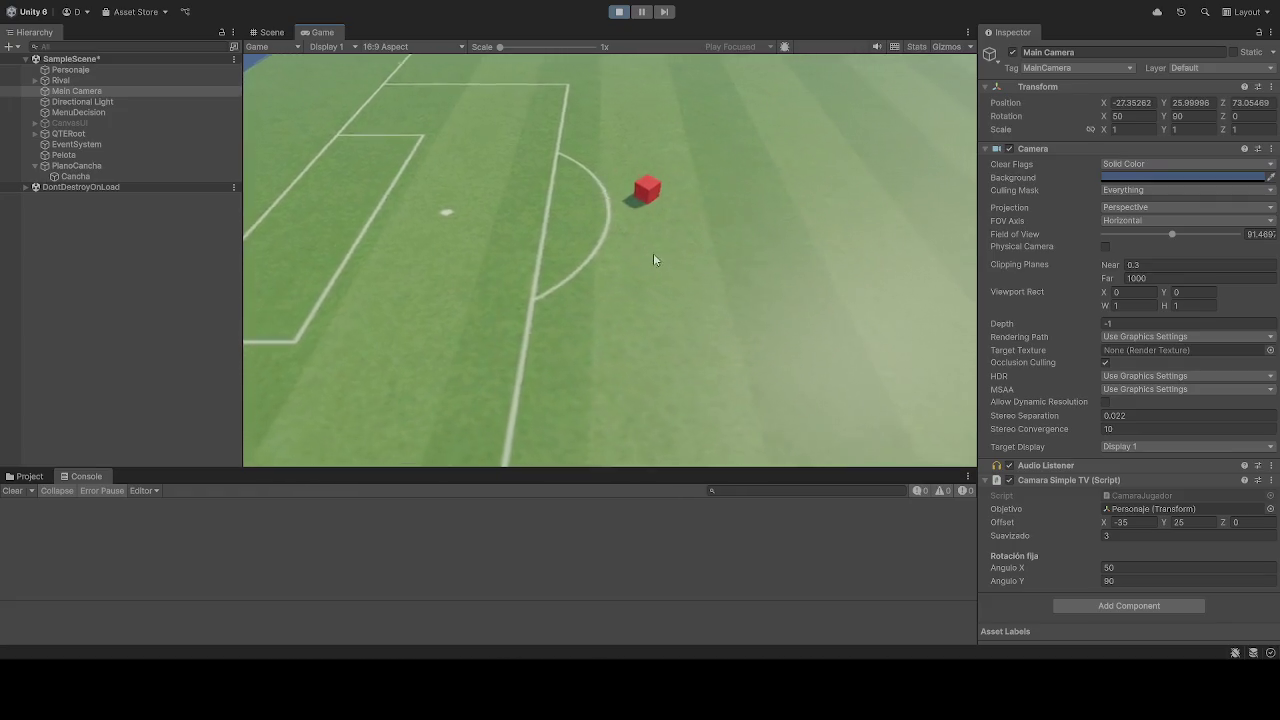
key("d")
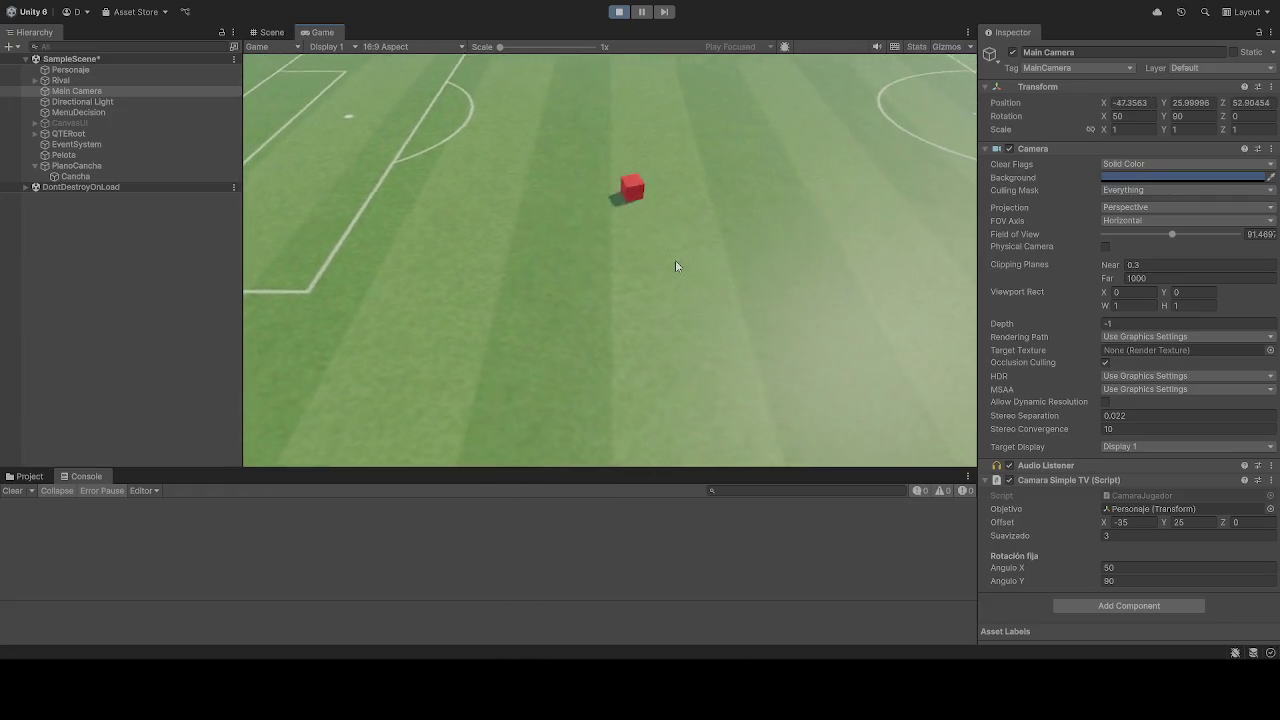
key("a")
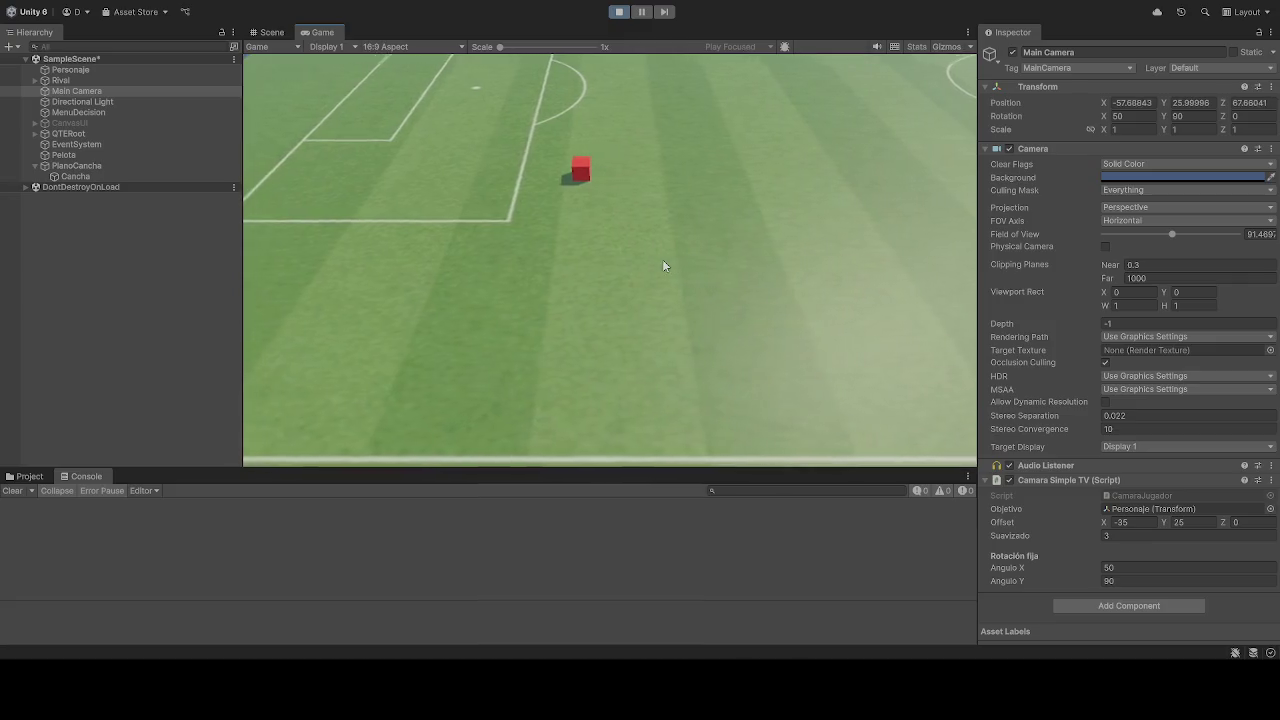
key("d")
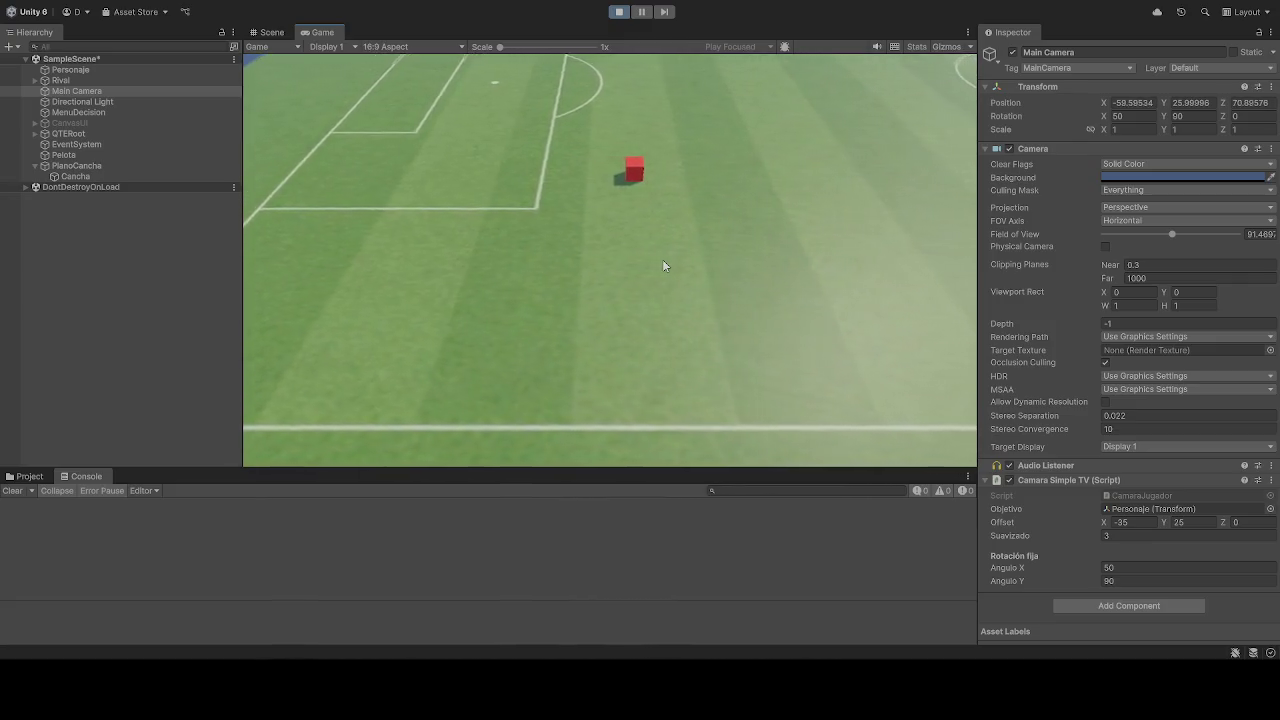
key("d")
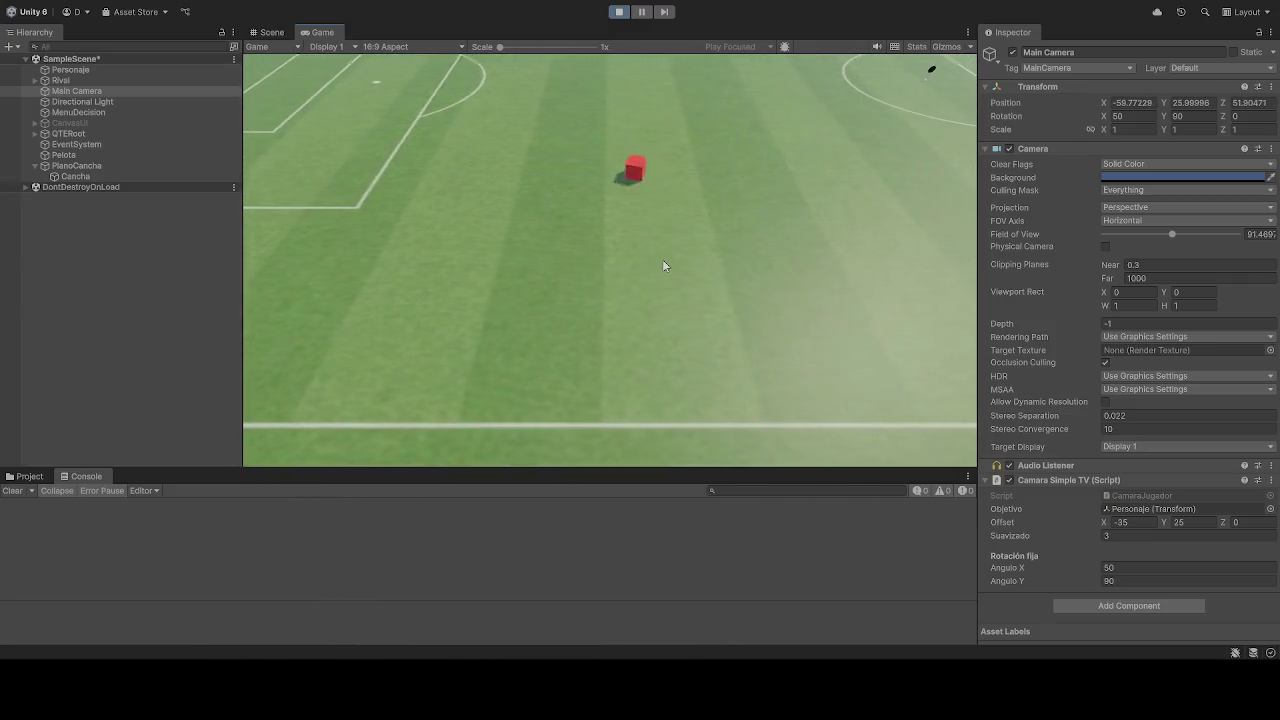
key("a")
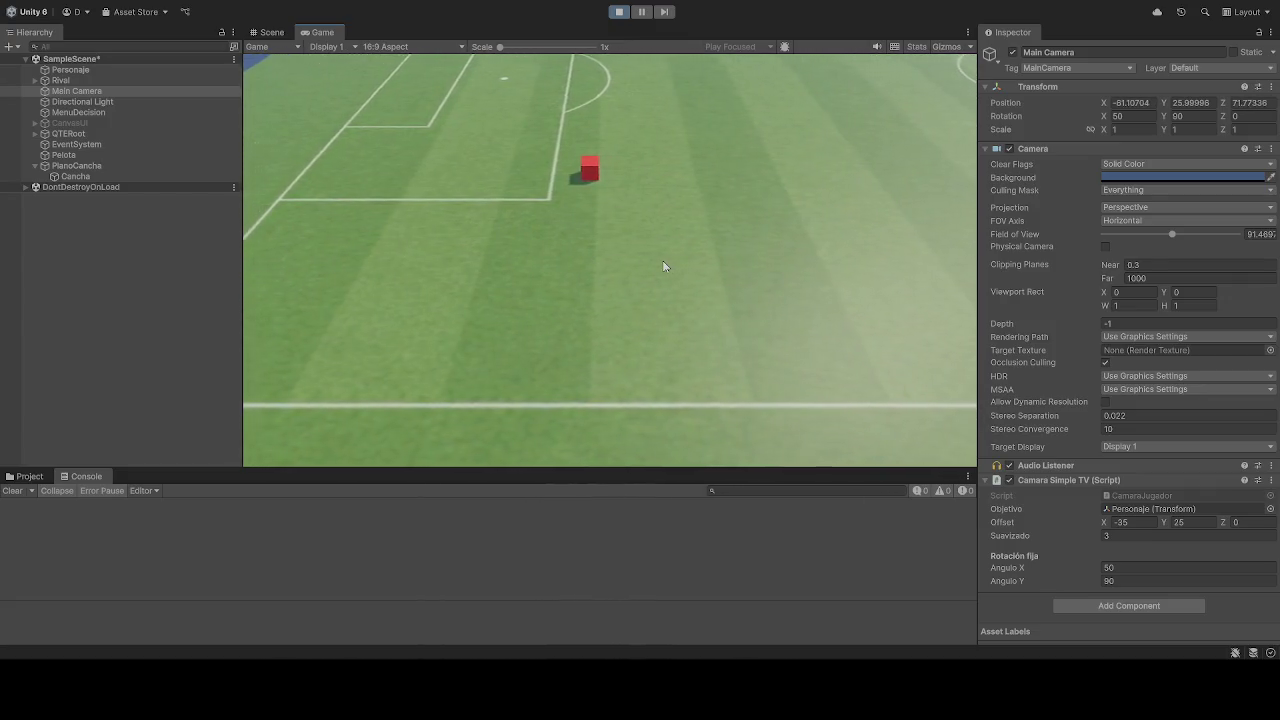
key("d")
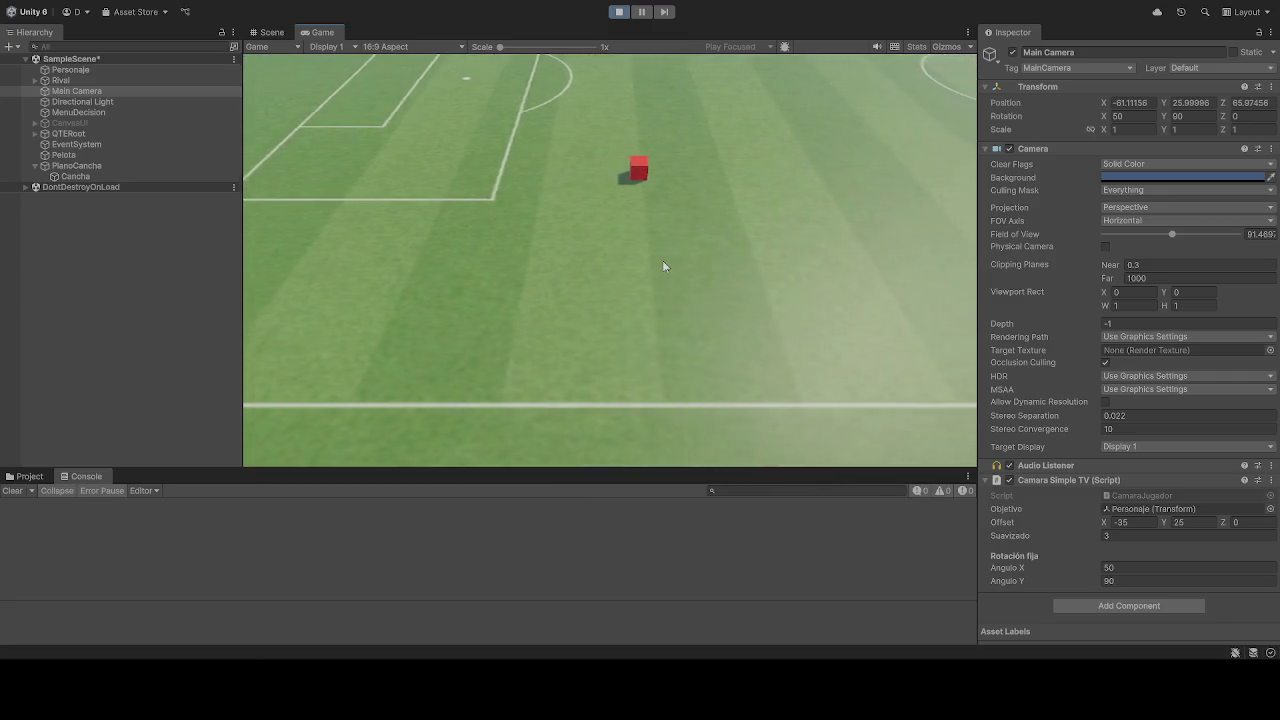
- Run the cube past midfield toward the ball and on into the other half
key("d")
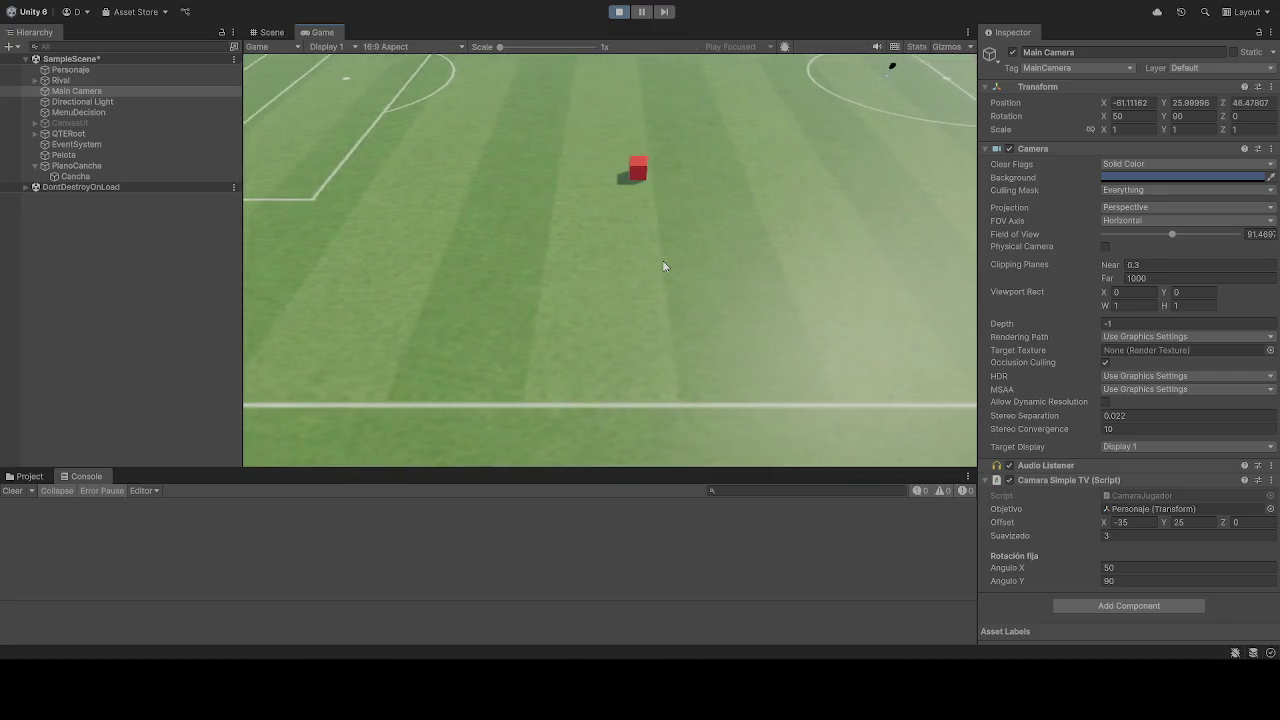
key("d")
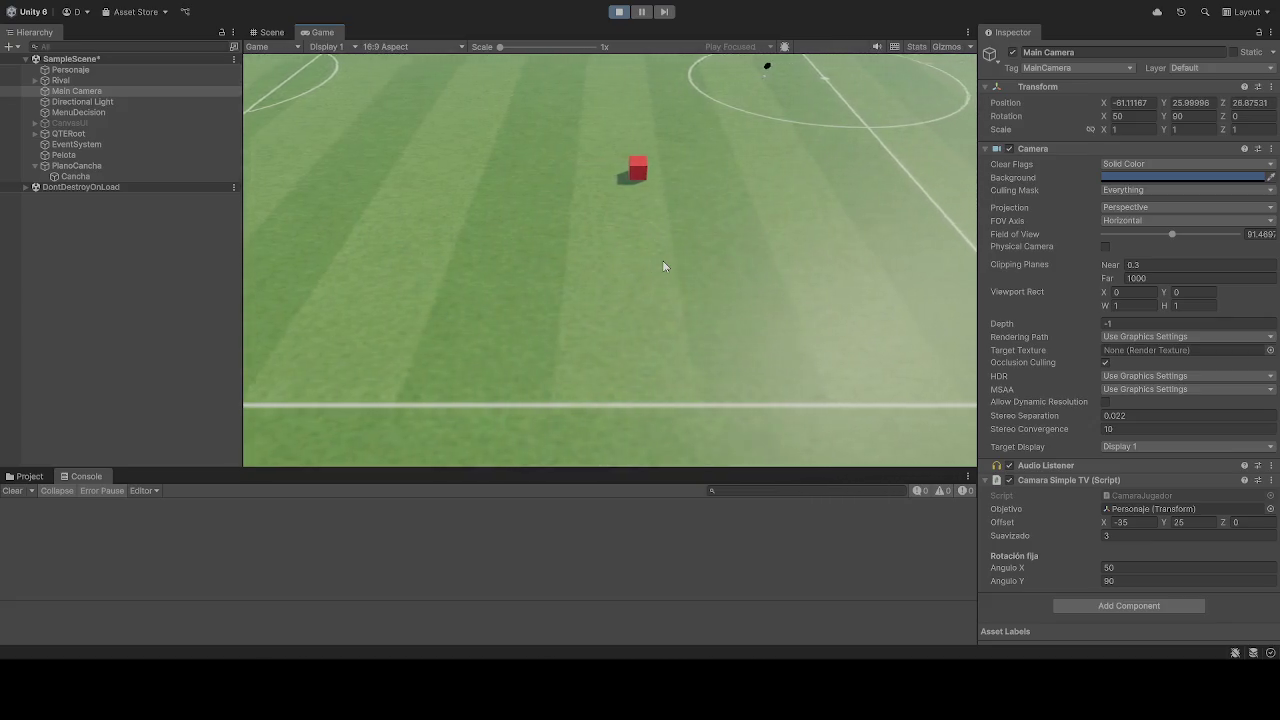
key("d")
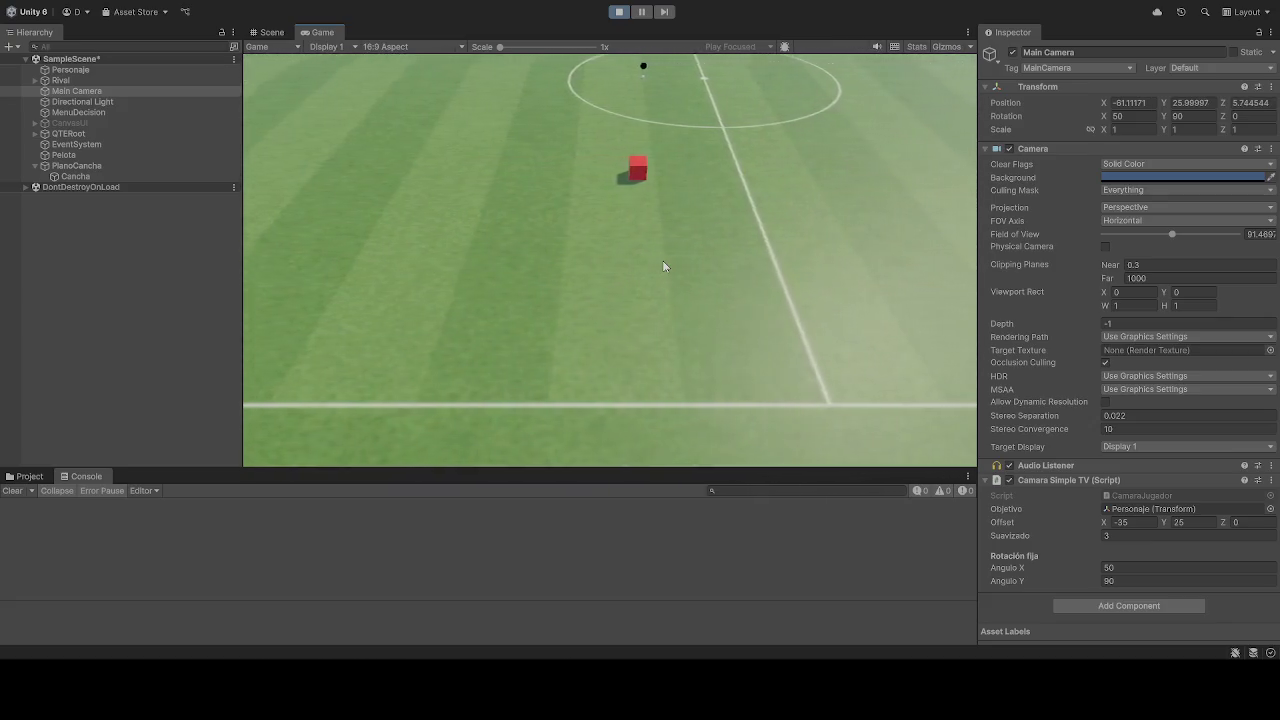
key("a")
key("w")
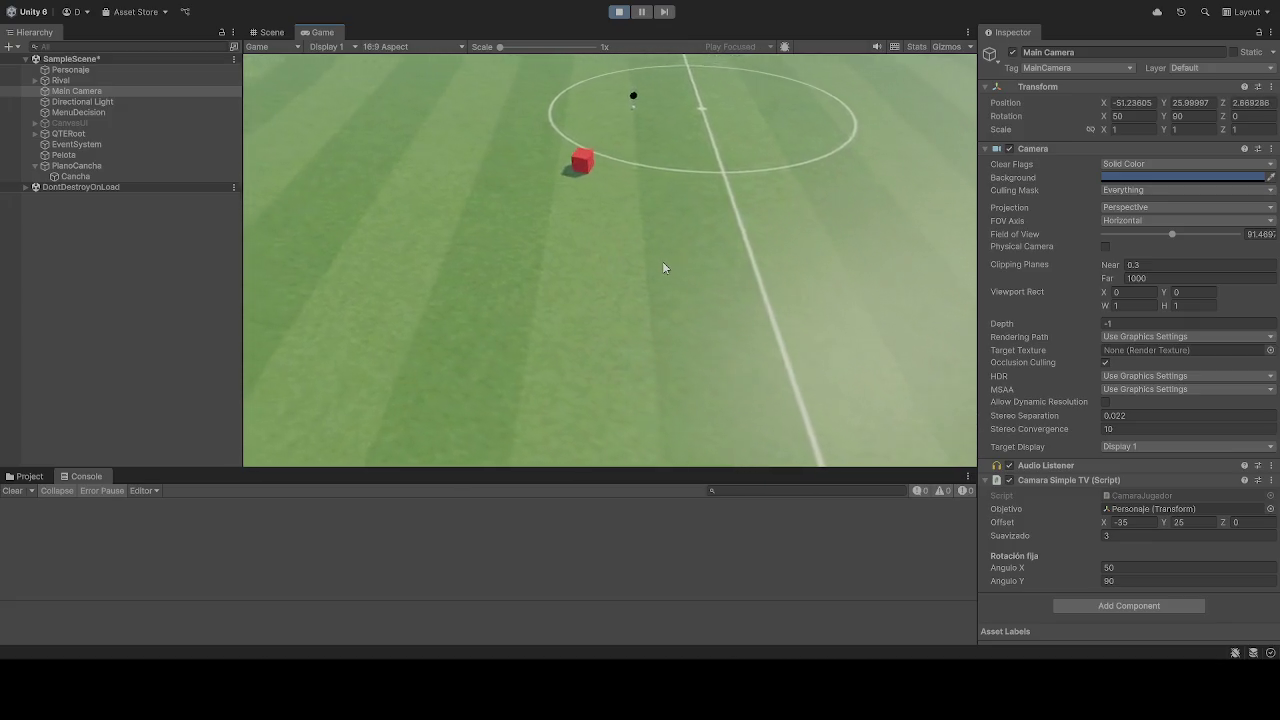
key("w")
key("a")
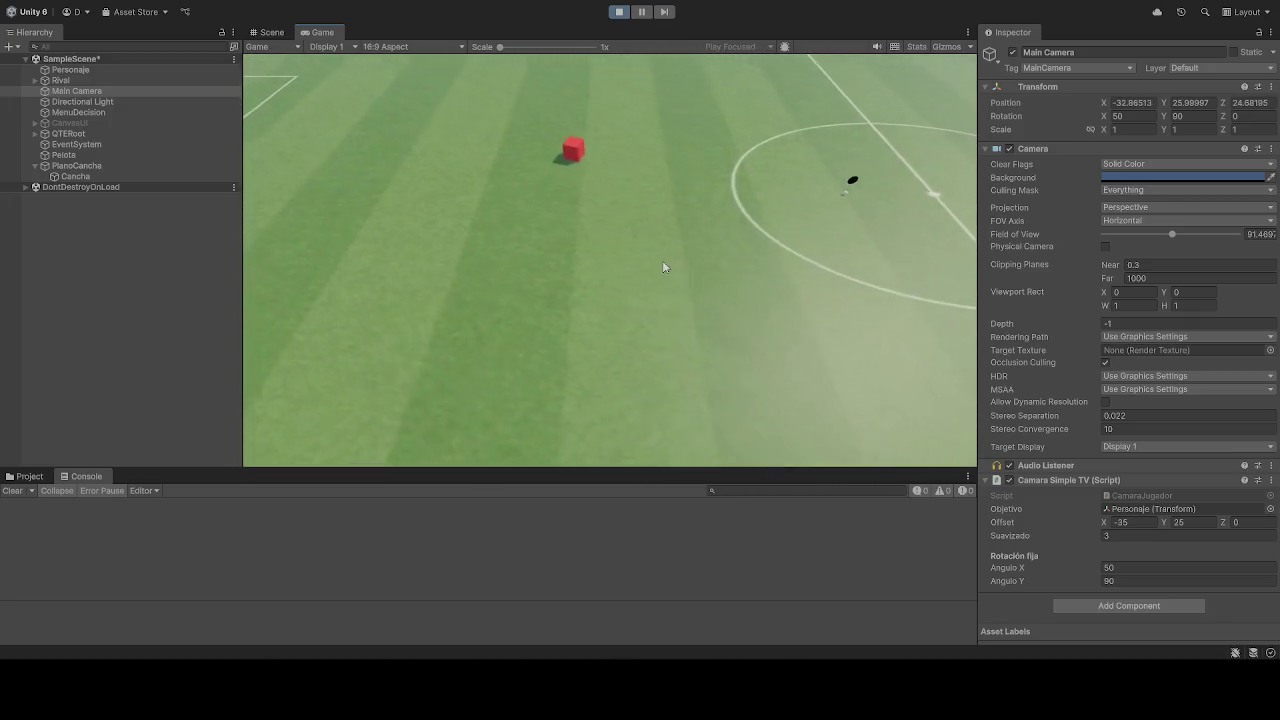
key("a")
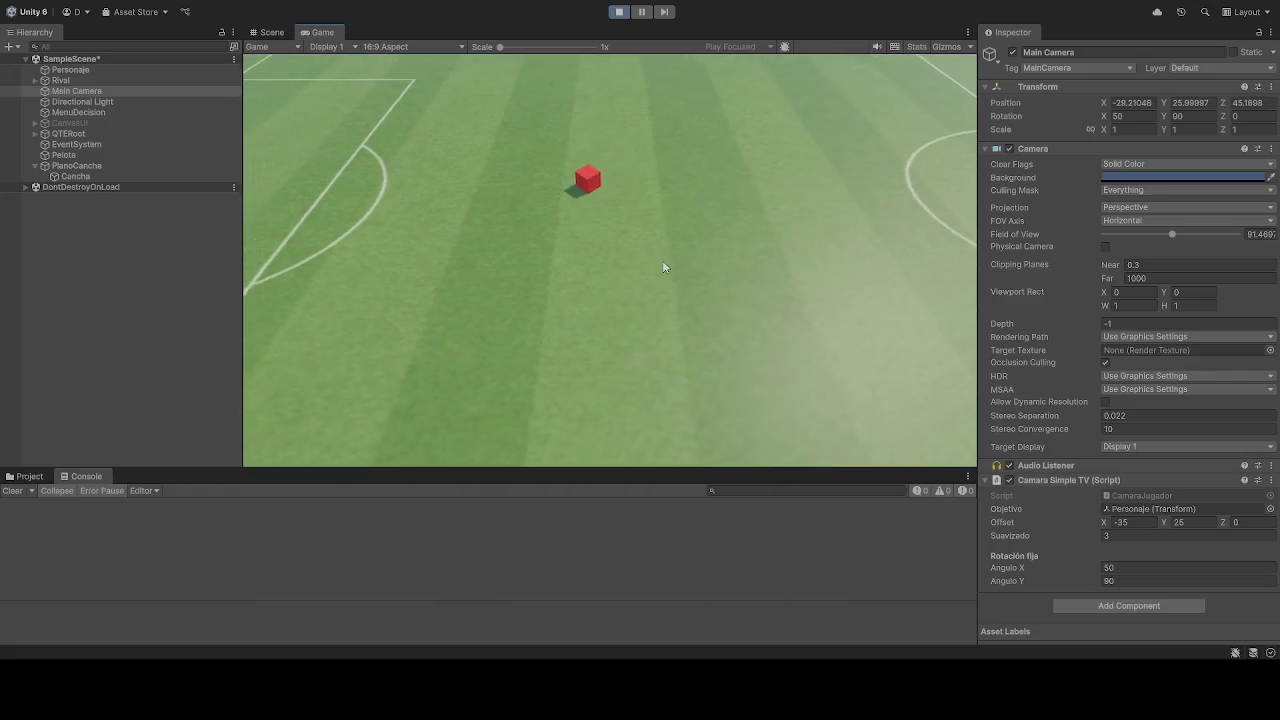
- Select the Personaje cube and scroll to its Movimiento Jugador component
left_click(116, 79)
left_click(116, 70)
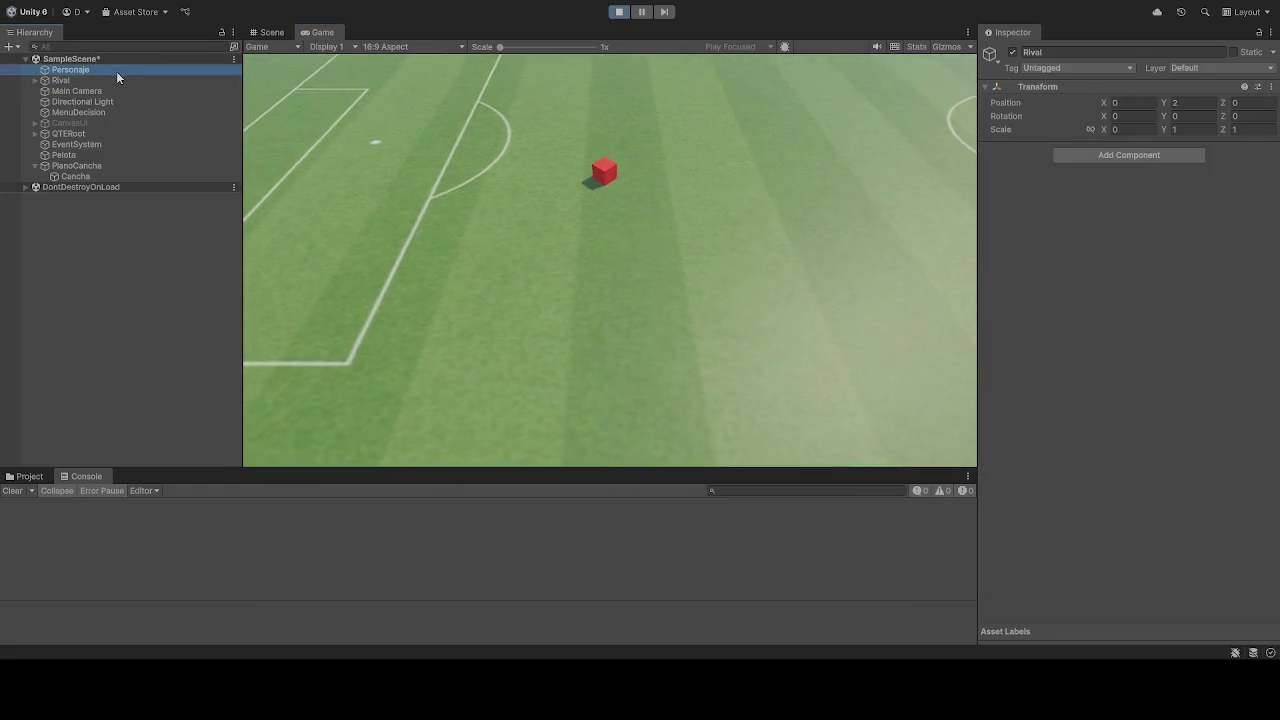
scroll(1070, 499, "down", 3)
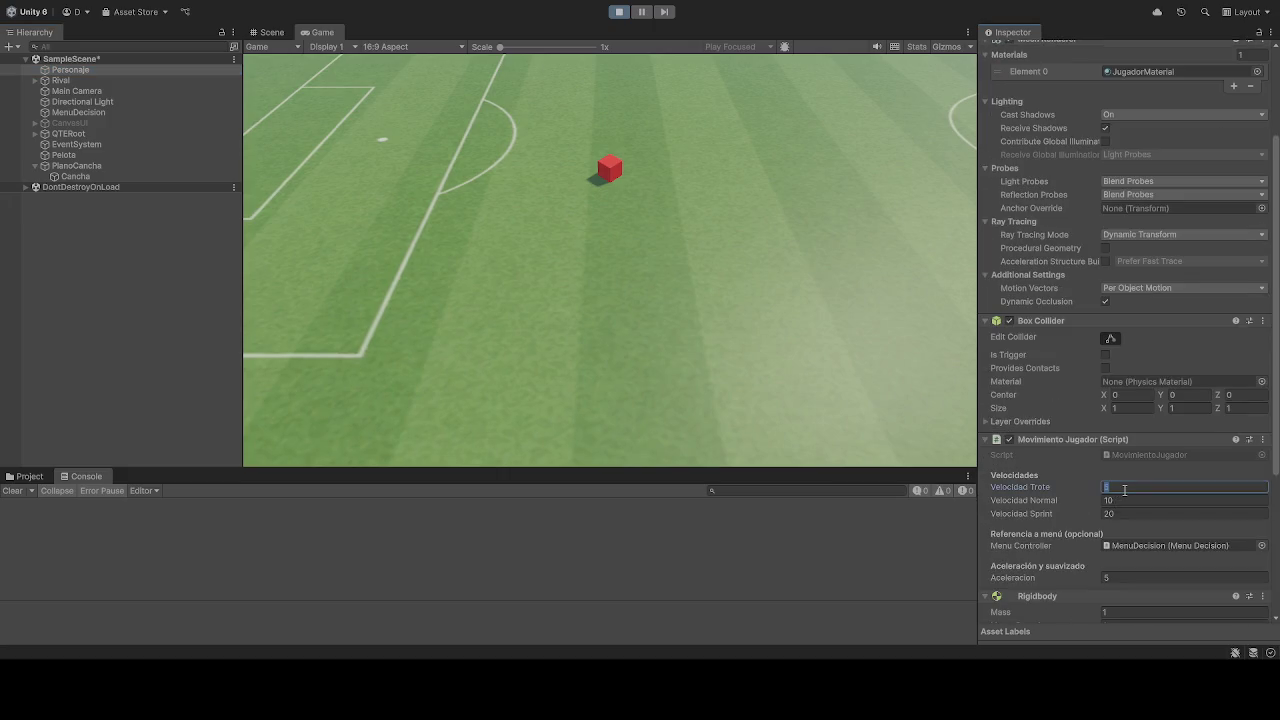
type("10")
key("s")
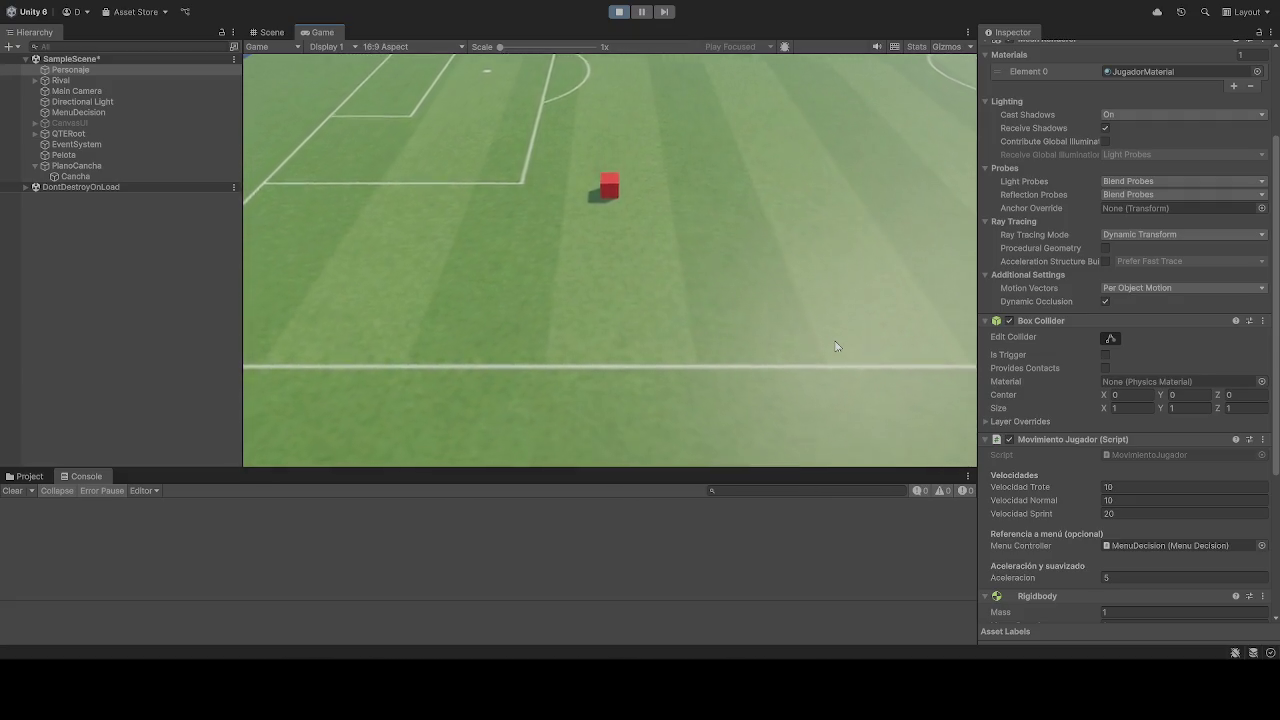
- Edit Velocidad Trote and Aceleracion in Movimiento Jugador, entering 20
left_click(1105, 487)
type("5")
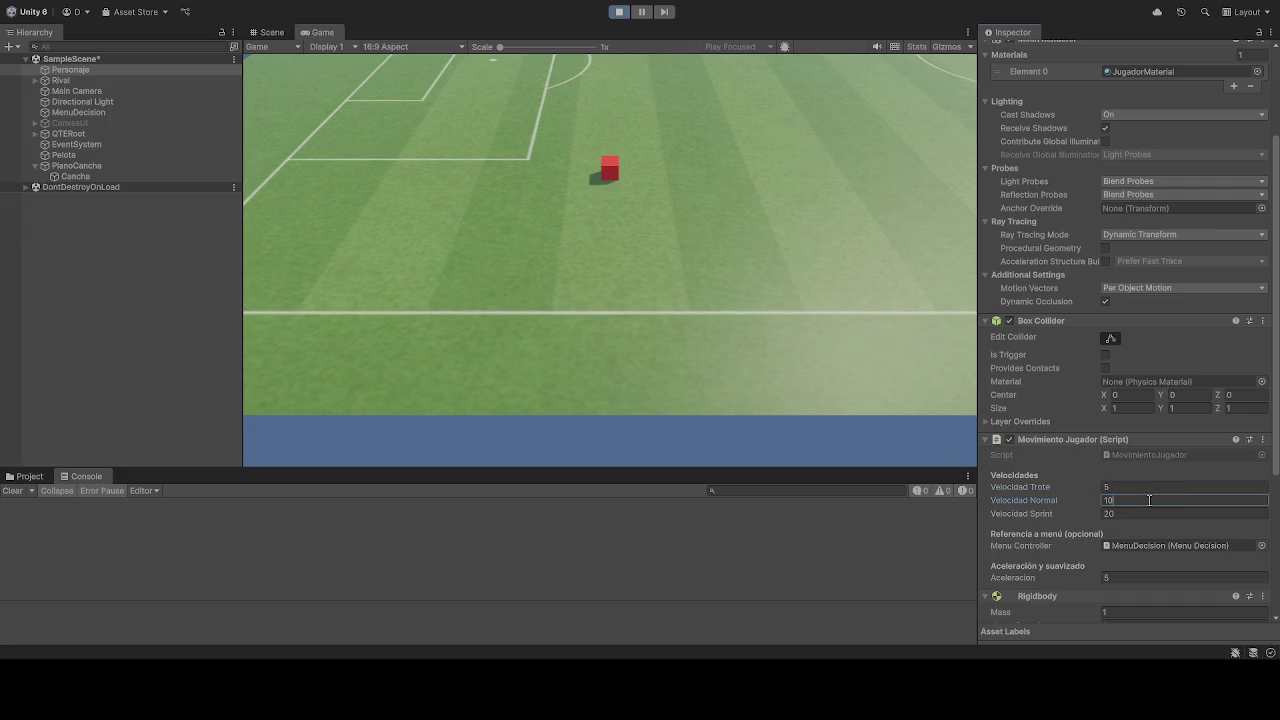
key("d")
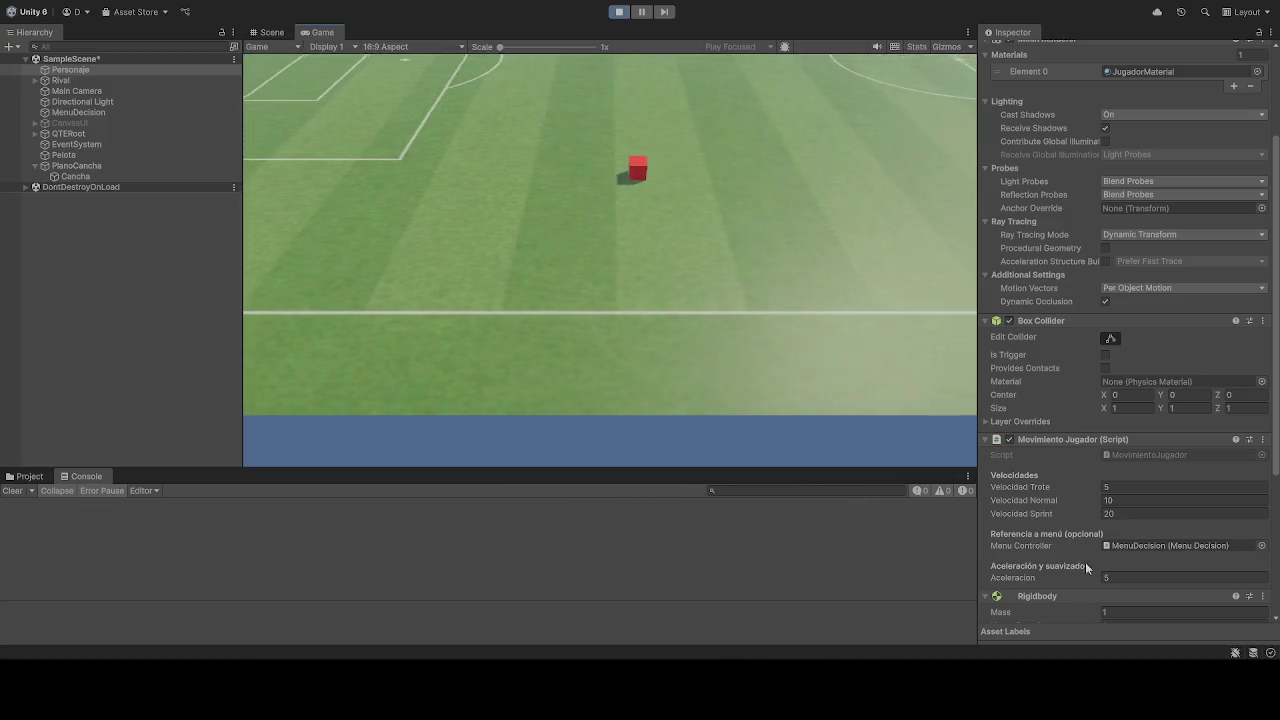
scroll(1090, 540, "down", 2)
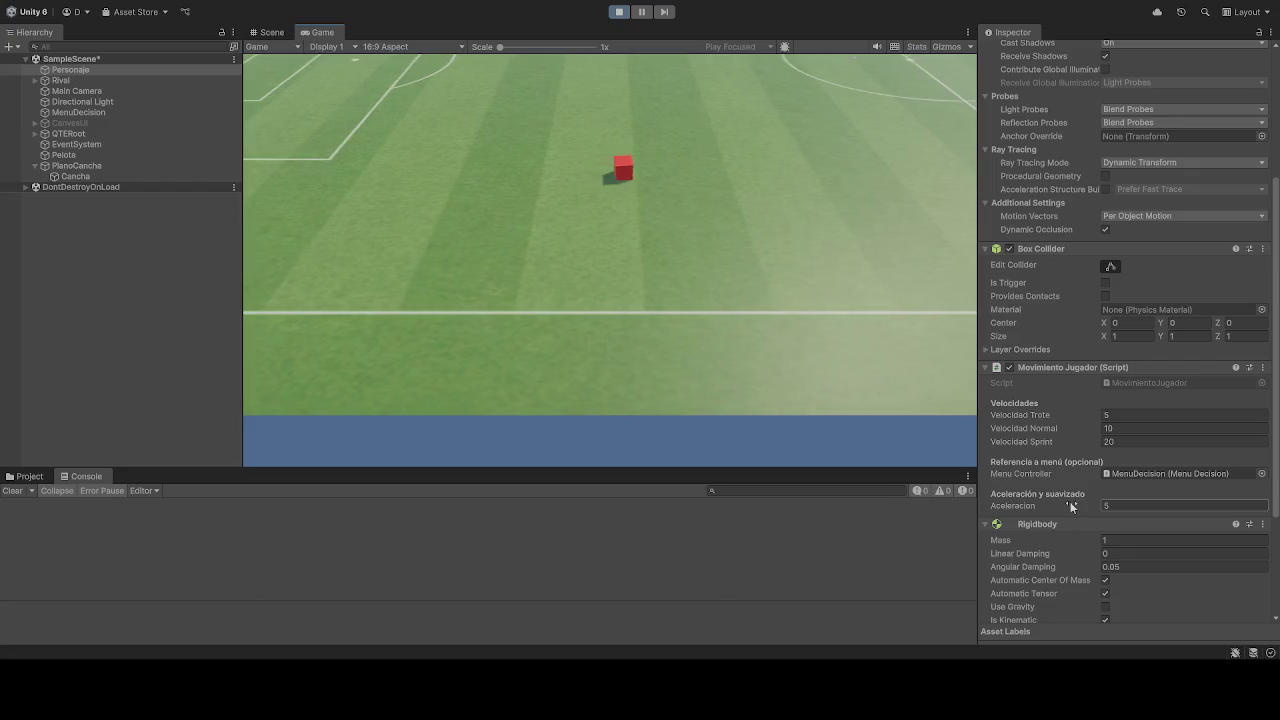
left_click(1093, 511)
type("20")
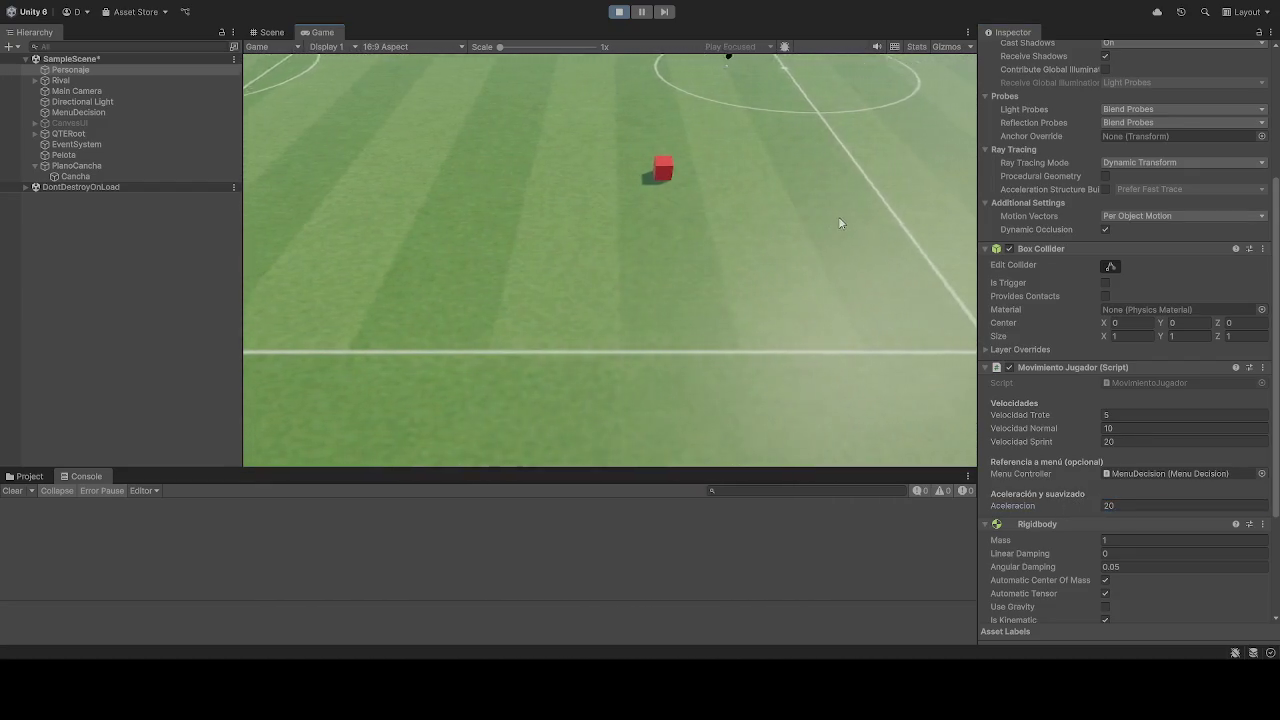
left_click(1194, 506)
type("aaaaaaaaaaaaa")
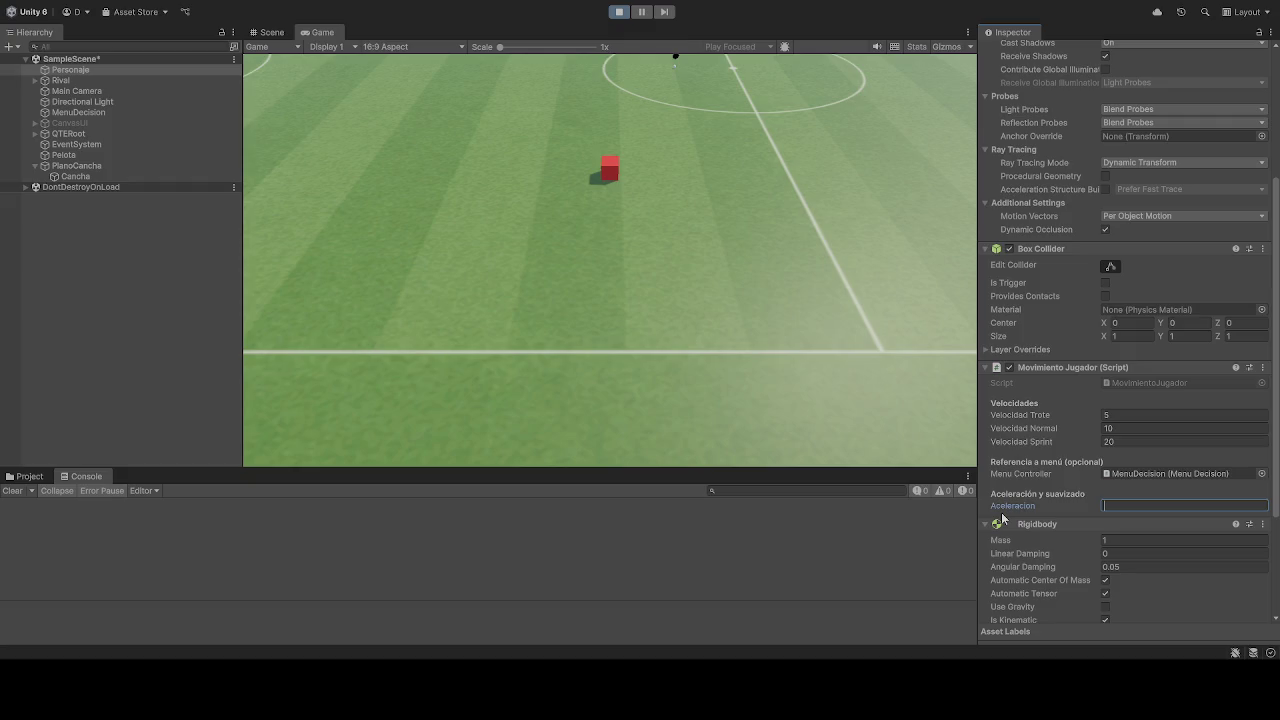
type("5")
- Drive the cube left and right to test the new movement speeds
key("a")
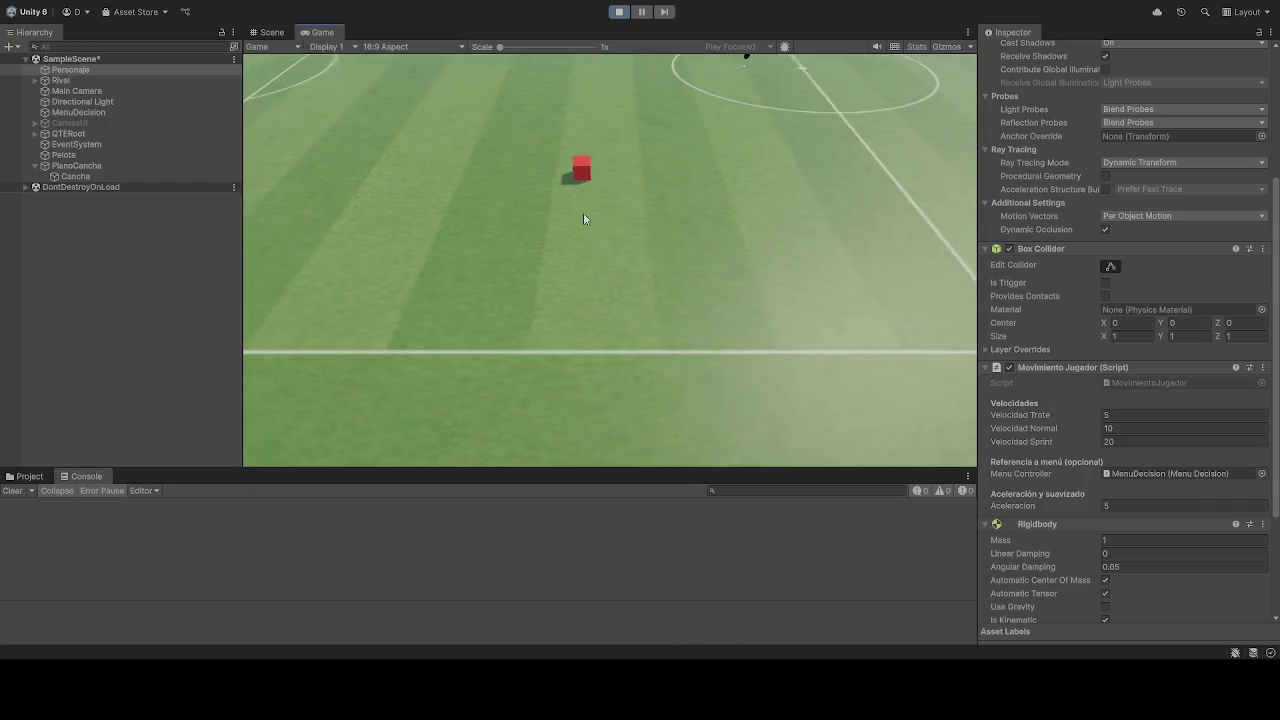
key("a")
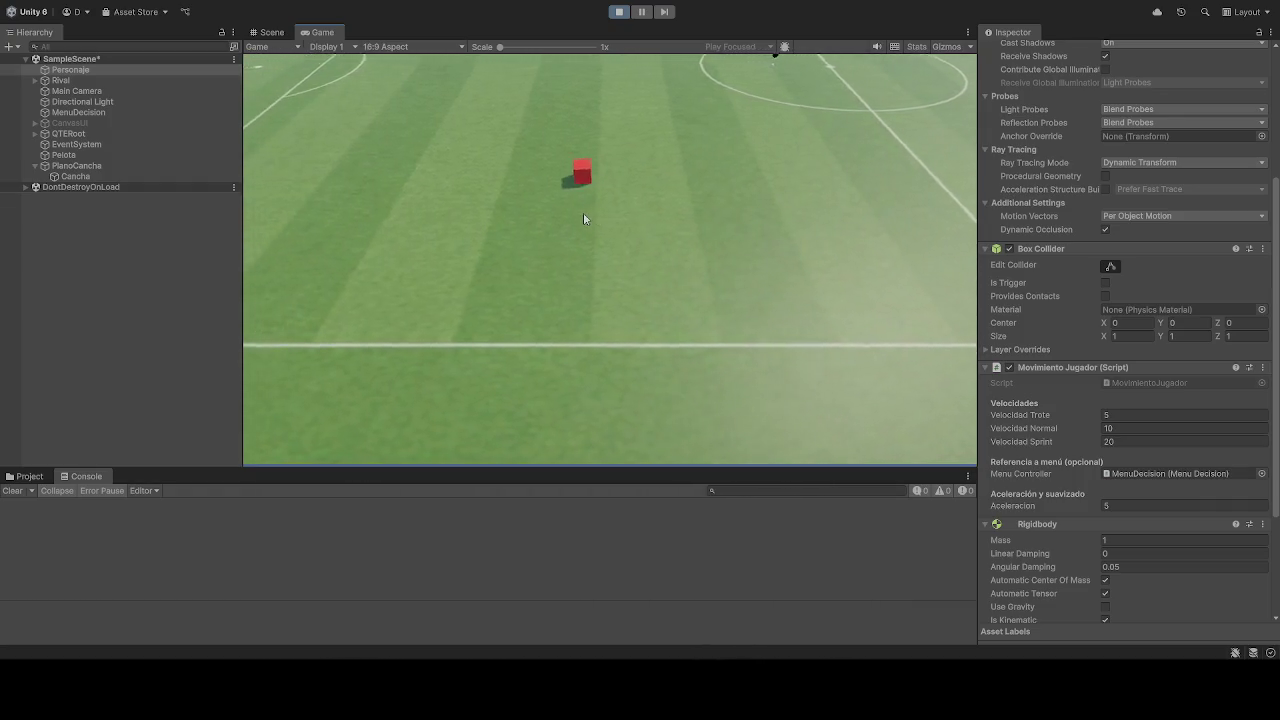
key("a")
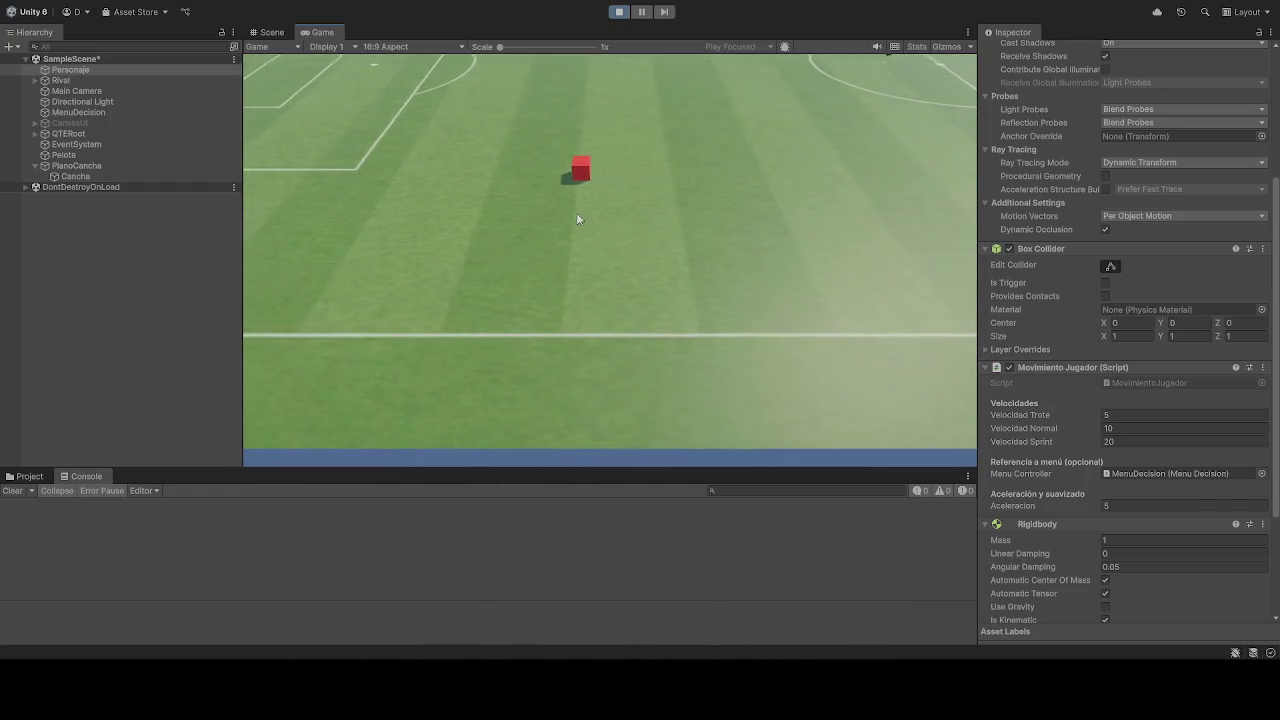
key("a")
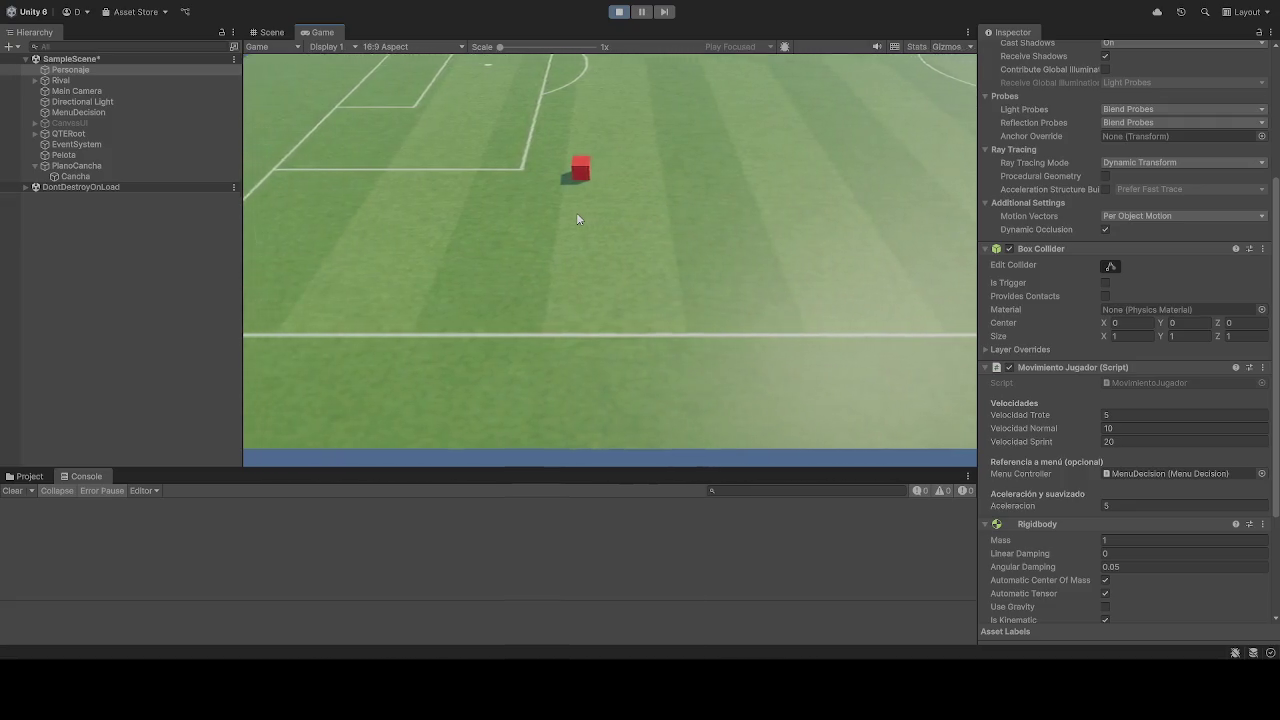
key("d")
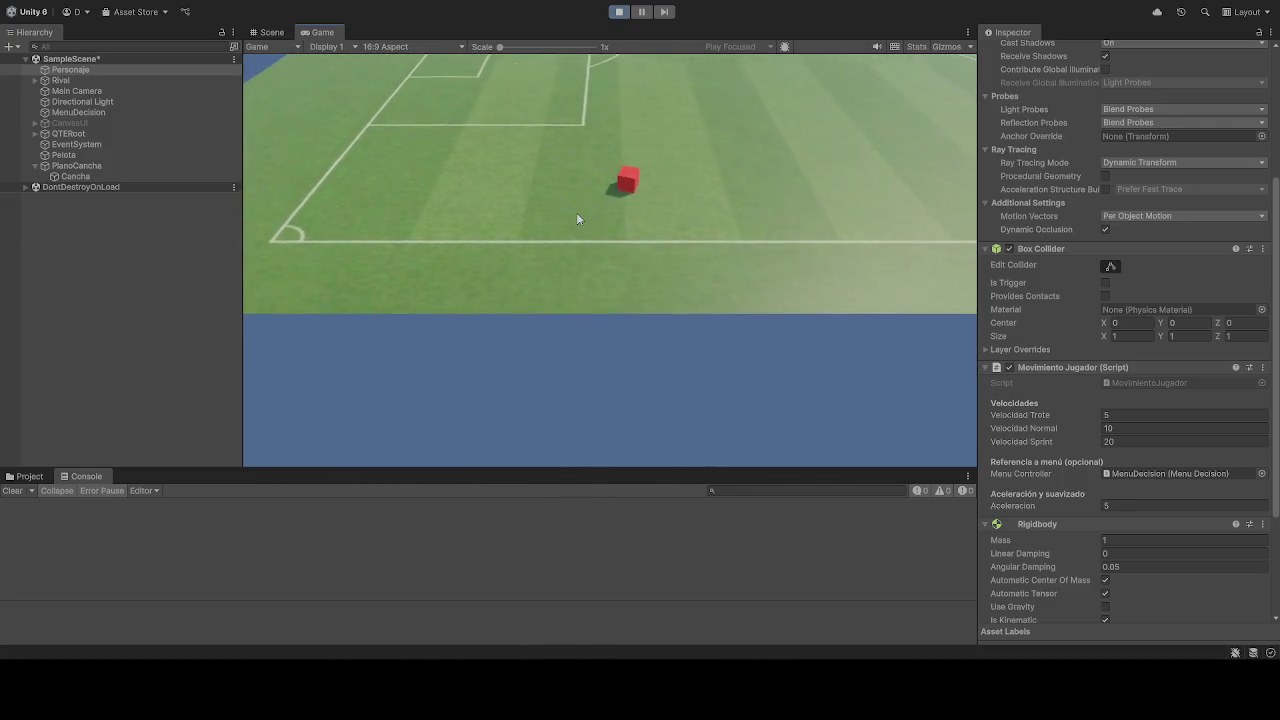
key("d")
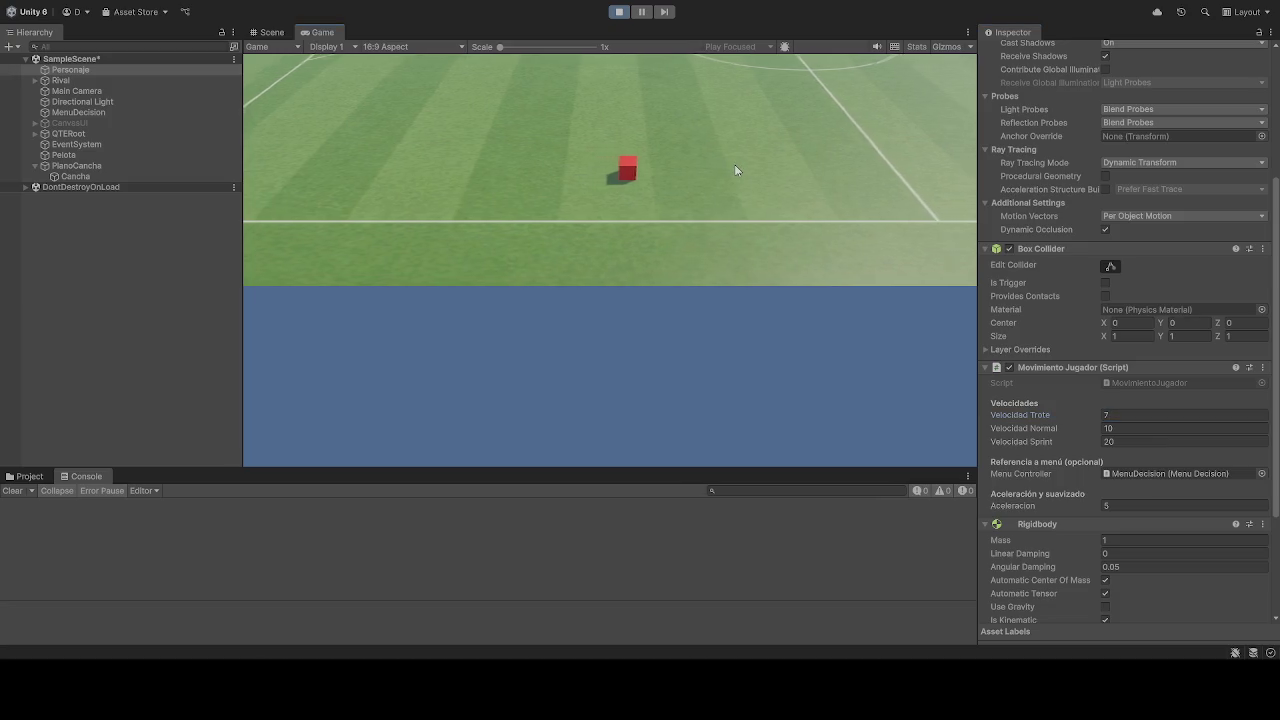
- Set Velocidad Normal to 10, then select the Main Camera
left_click(1110, 414)
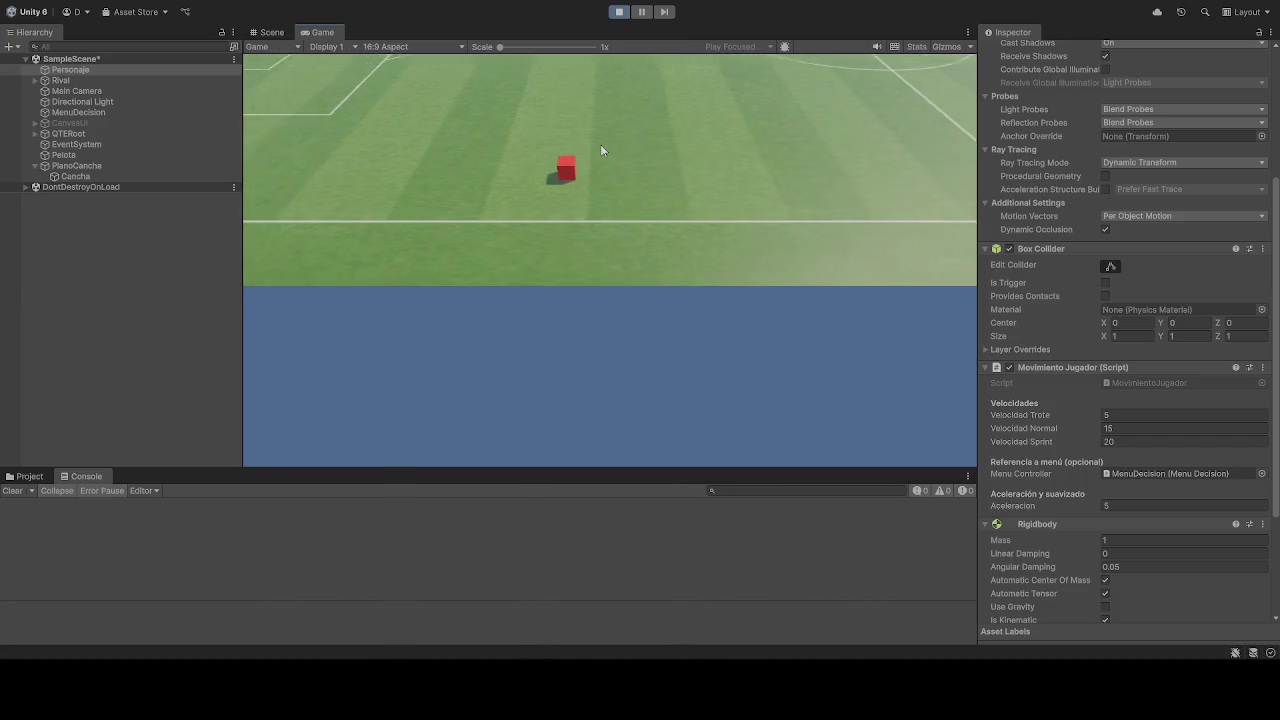
left_click(1133, 428)
type("10")
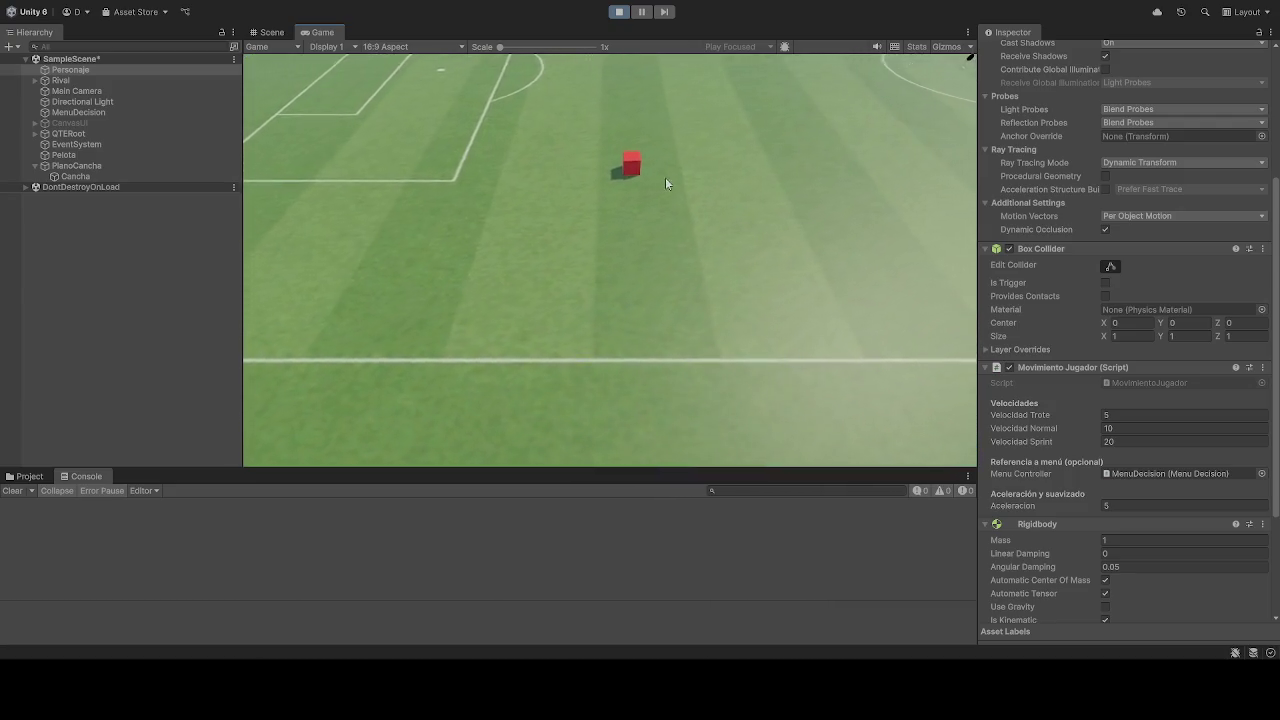
left_click(80, 91)
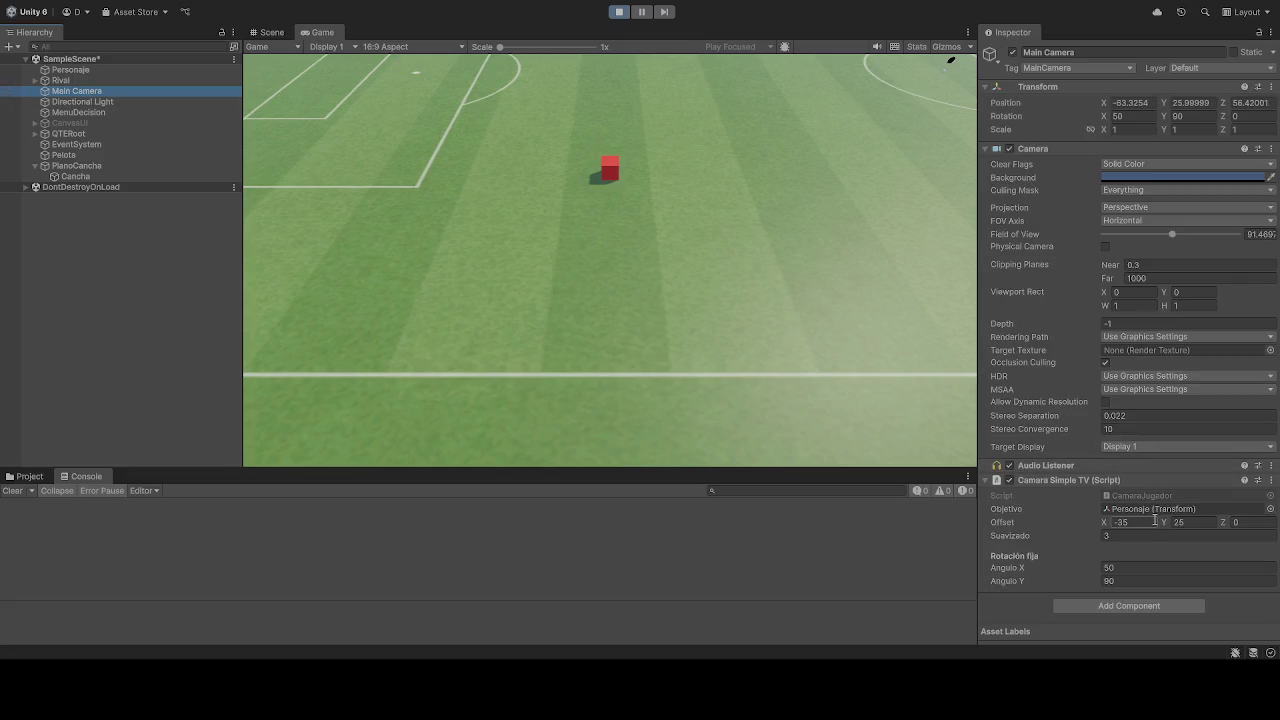
- Enter -30 in the Camara Simple TV offset and restart play mode
type("-30")
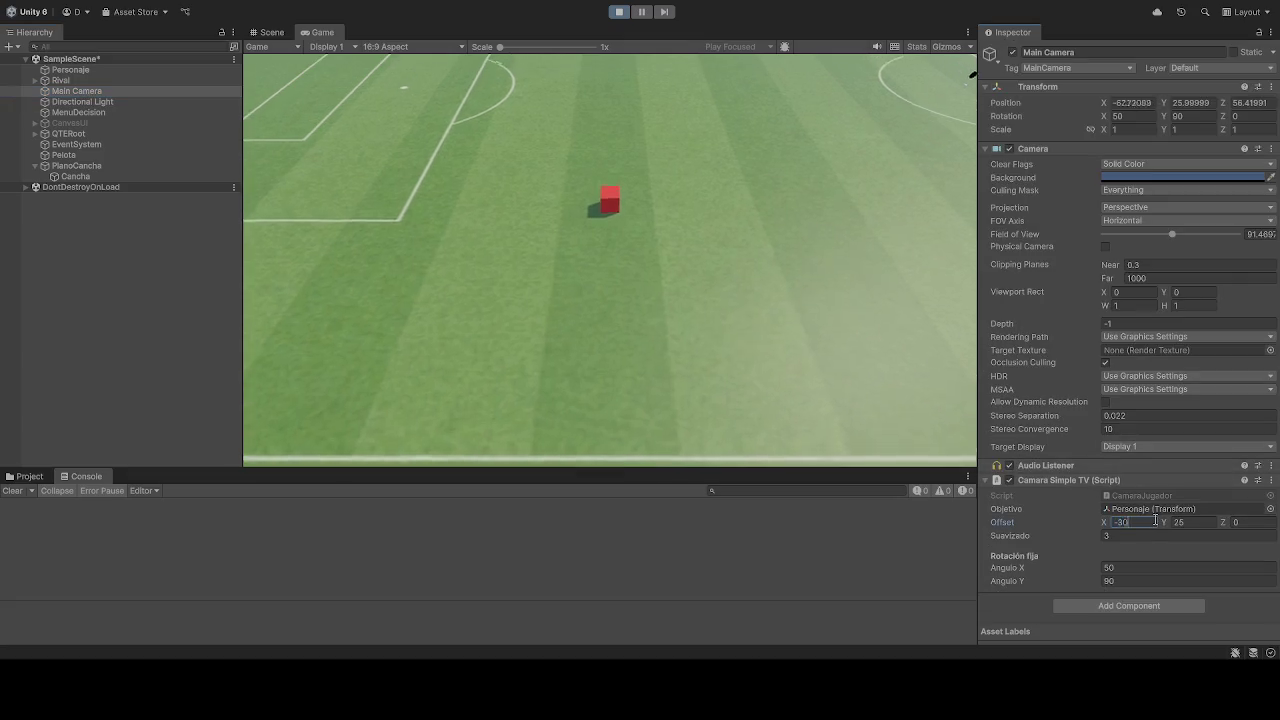
type("-25")
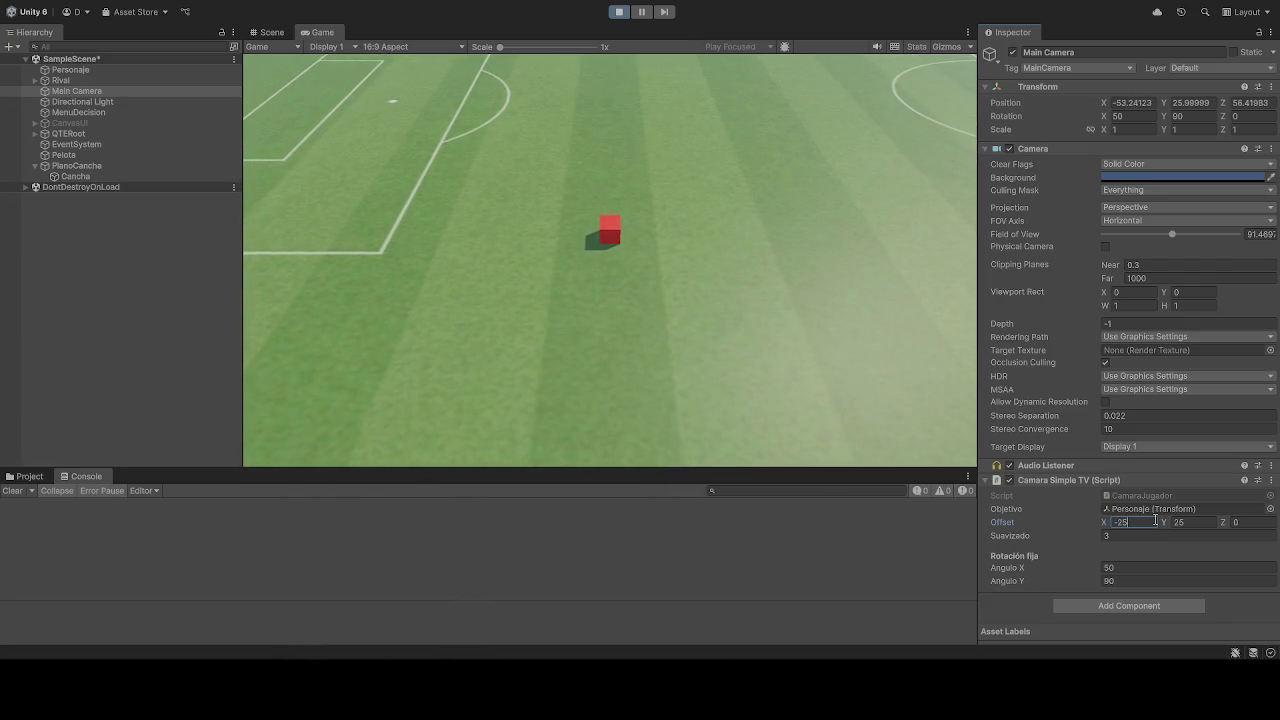
left_click(624, 16)
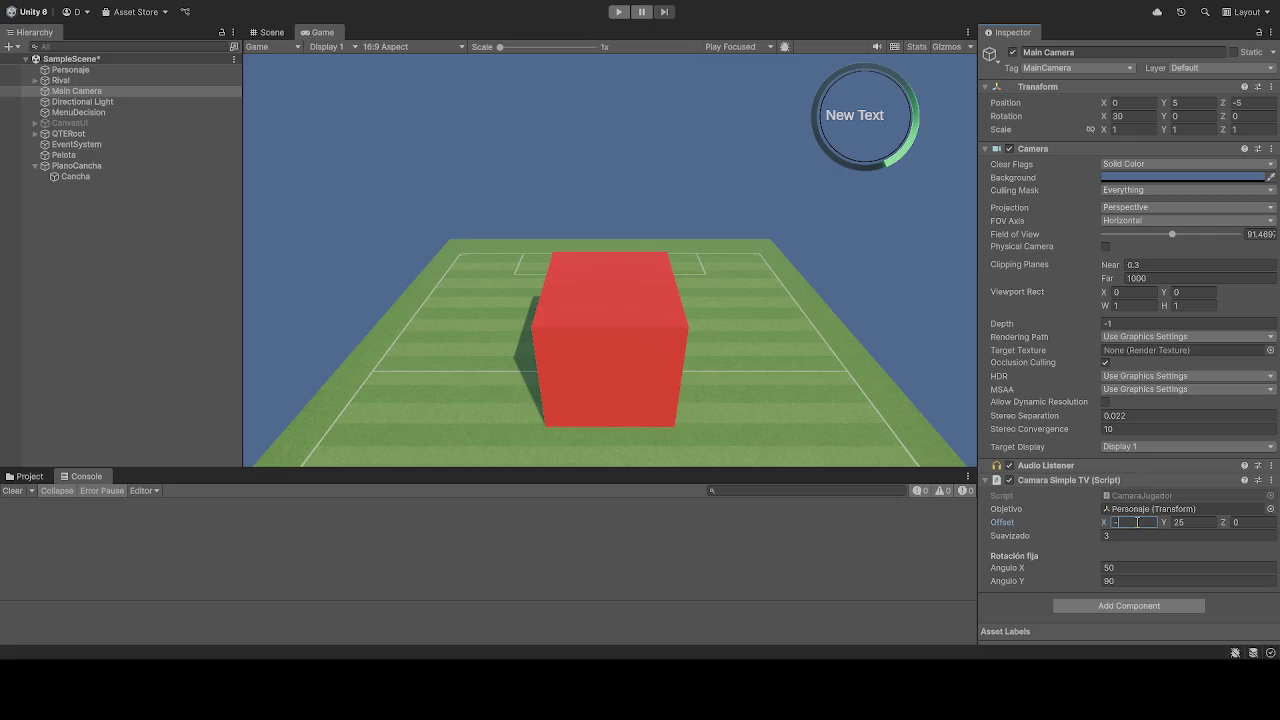
left_click(618, 14)
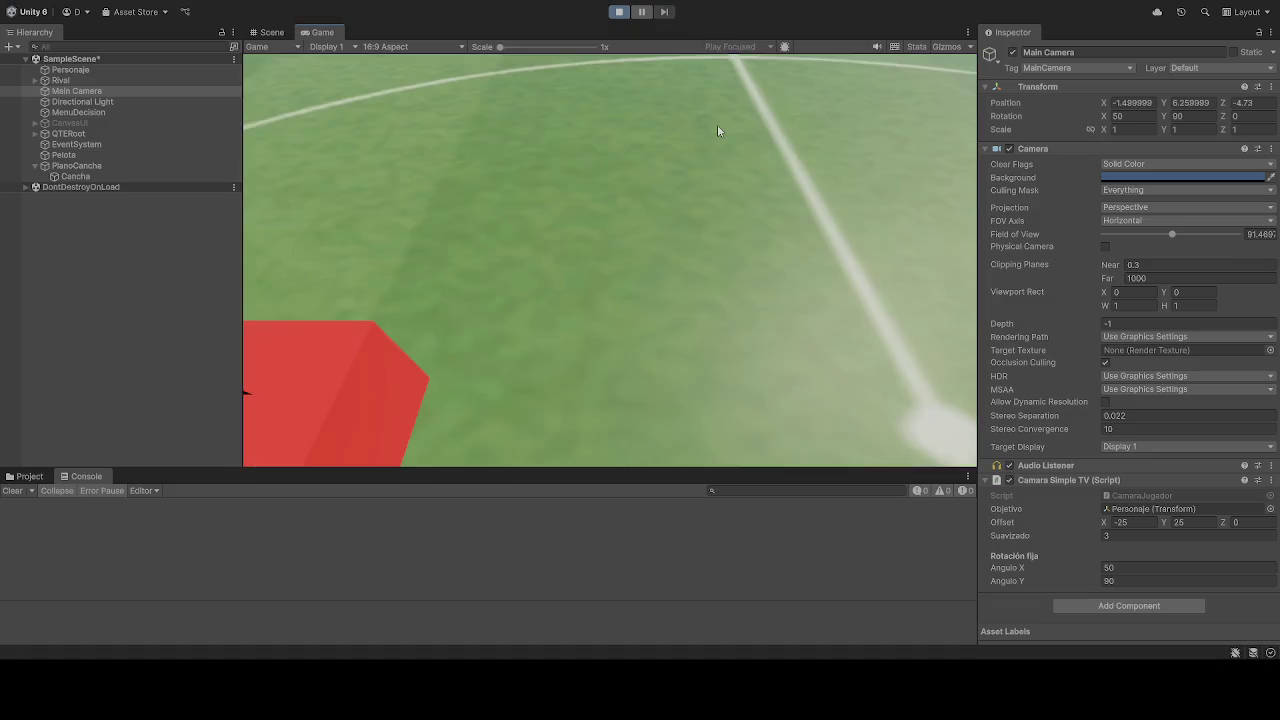
- Drive the red cube left and toward the camera to watch the follow
key("a")
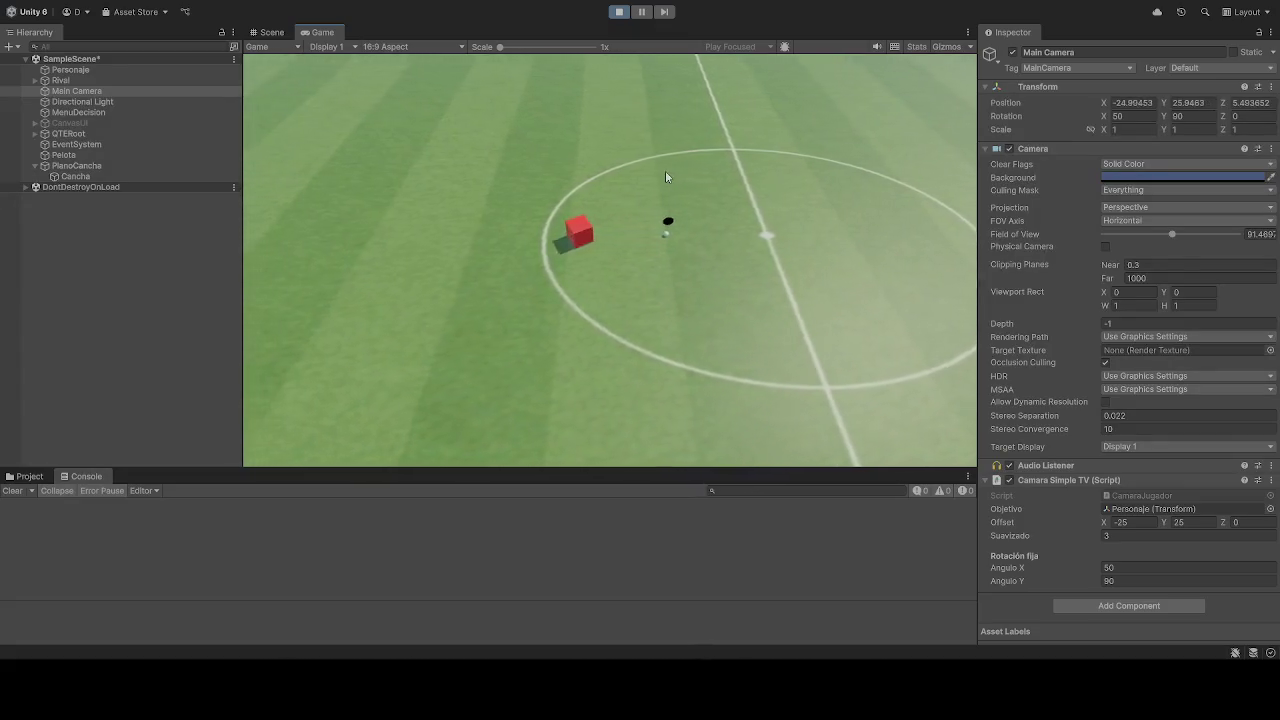
key("s")
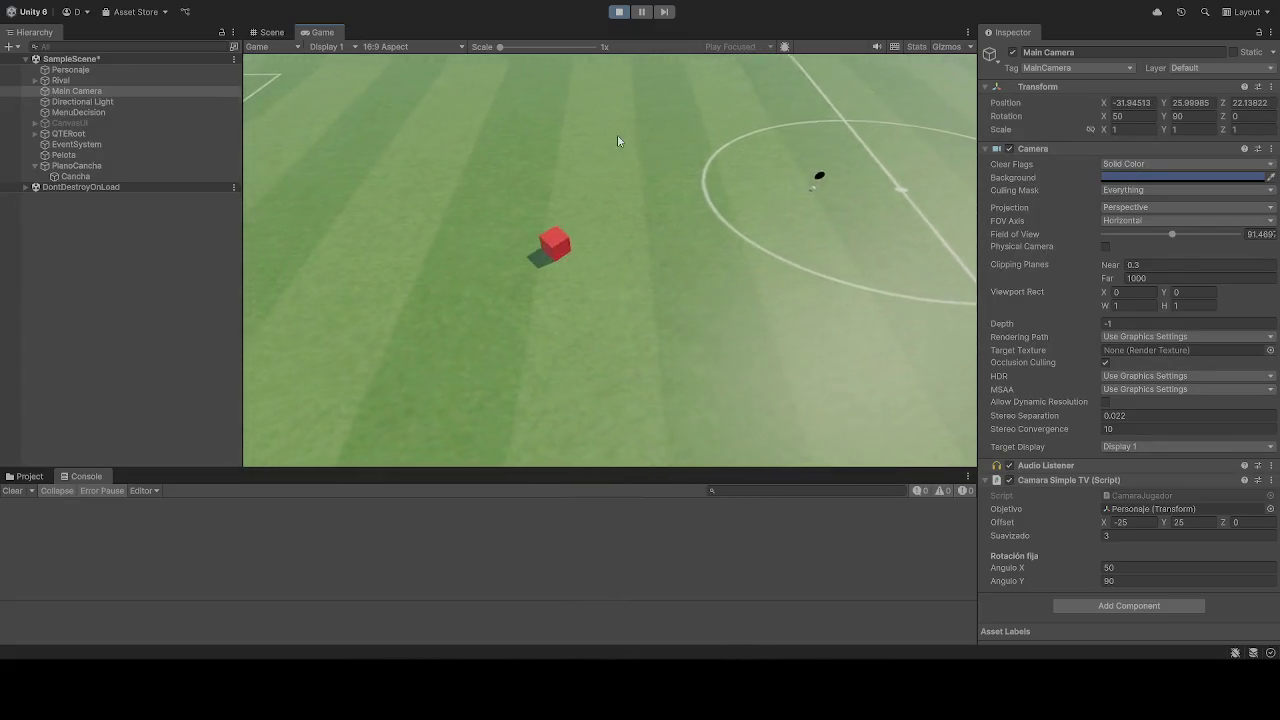
key("a")
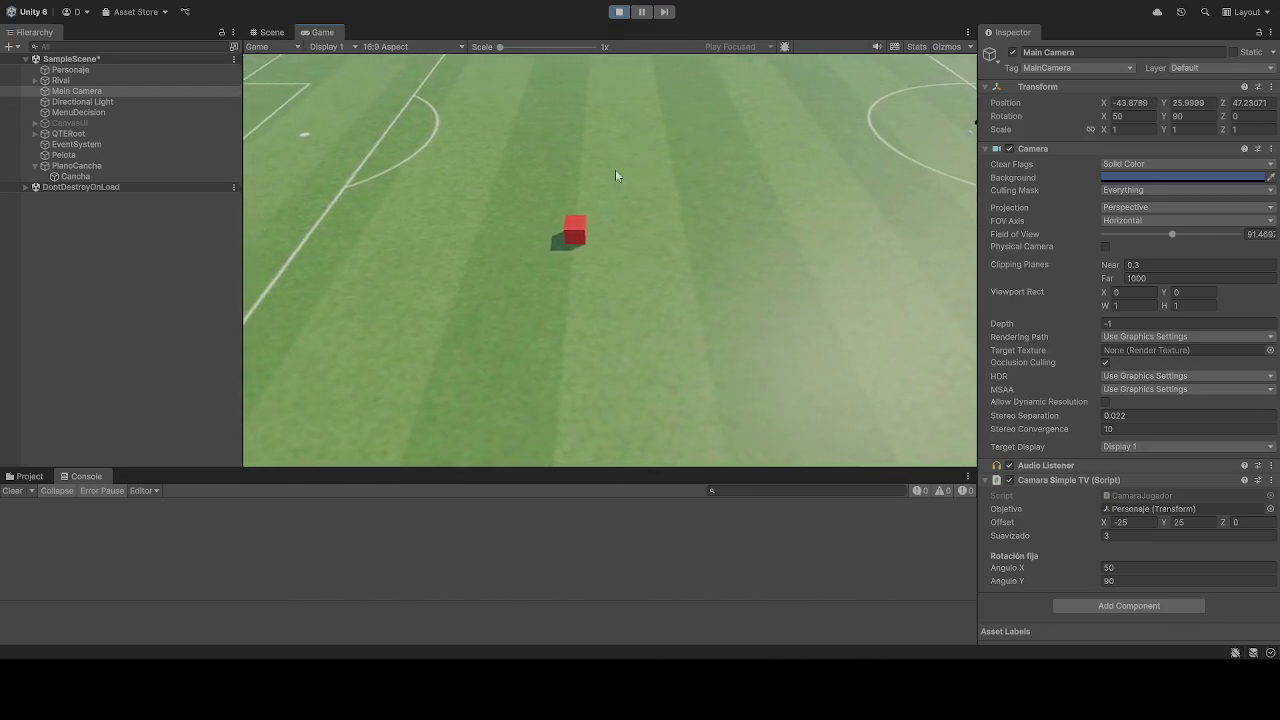
- Set the follow Offset to X -30, Y 30 while playing, then stop the game
double_click(1184, 522)
type("30")
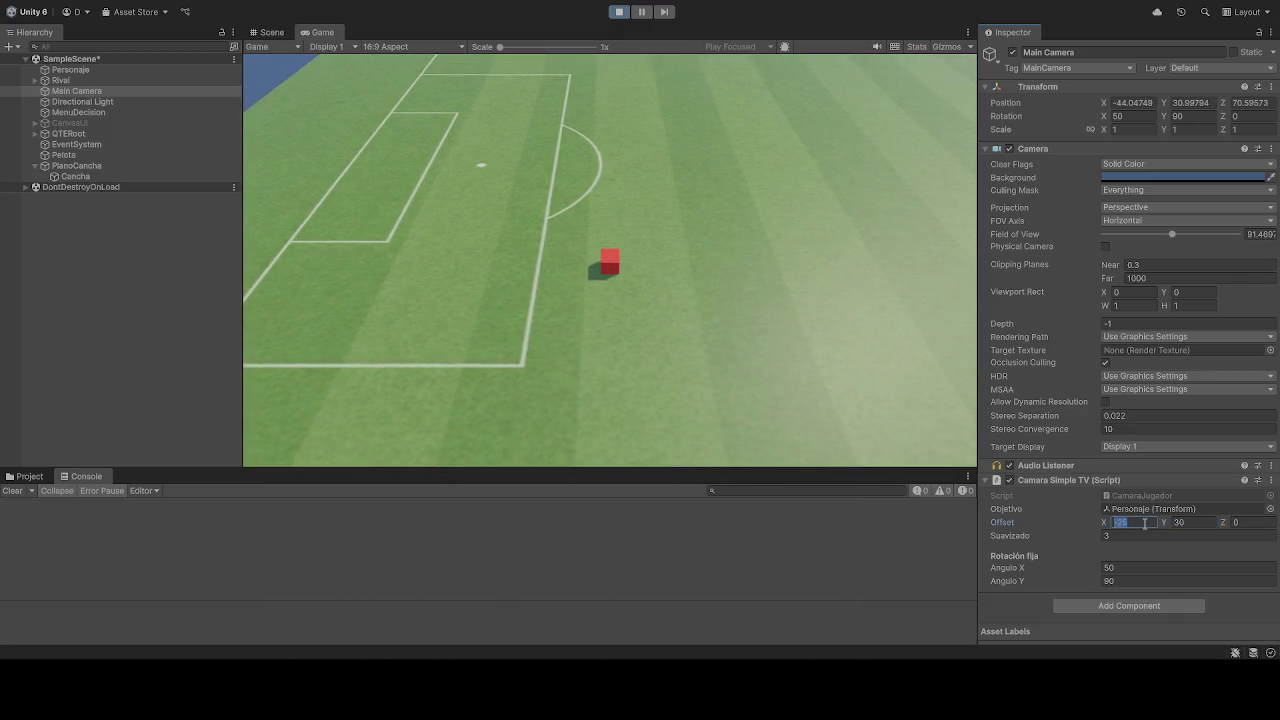
key("BackSpace")
key("BackSpace")
type("30")
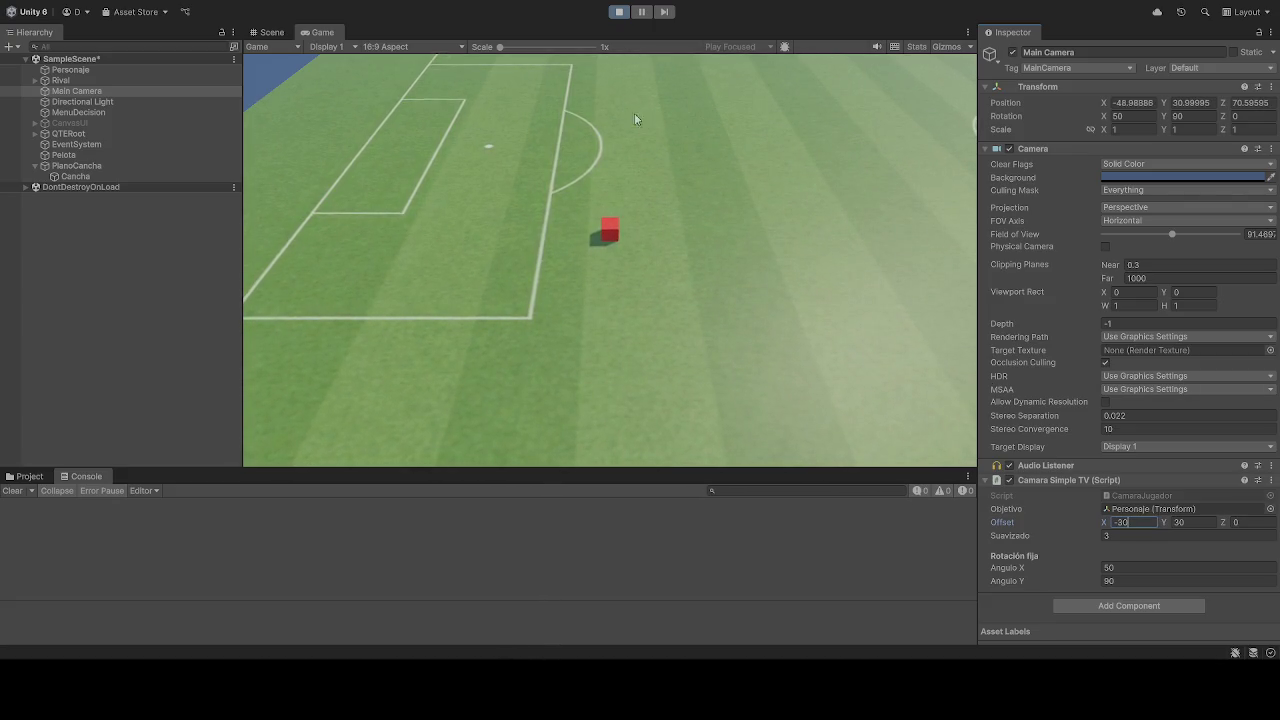
left_click(619, 12)
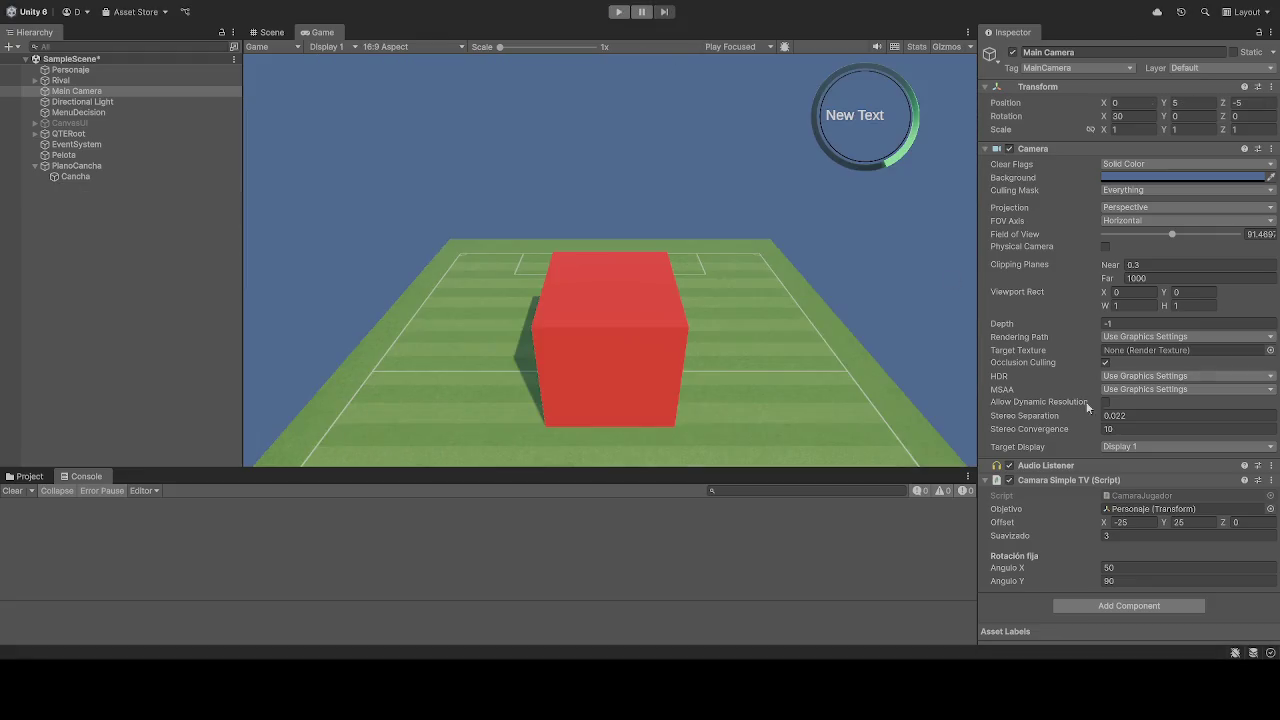
- Start the game and run the cube left and right across the pitch
key("ctrl+p")
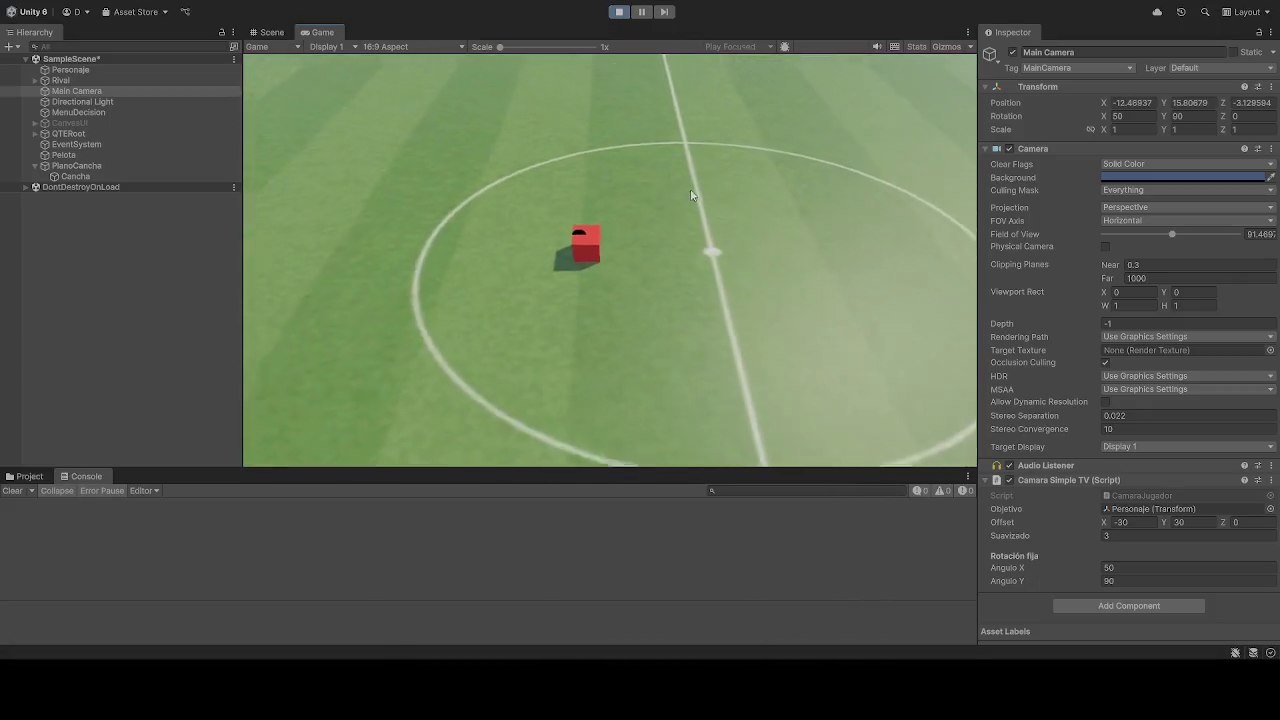
key("a")
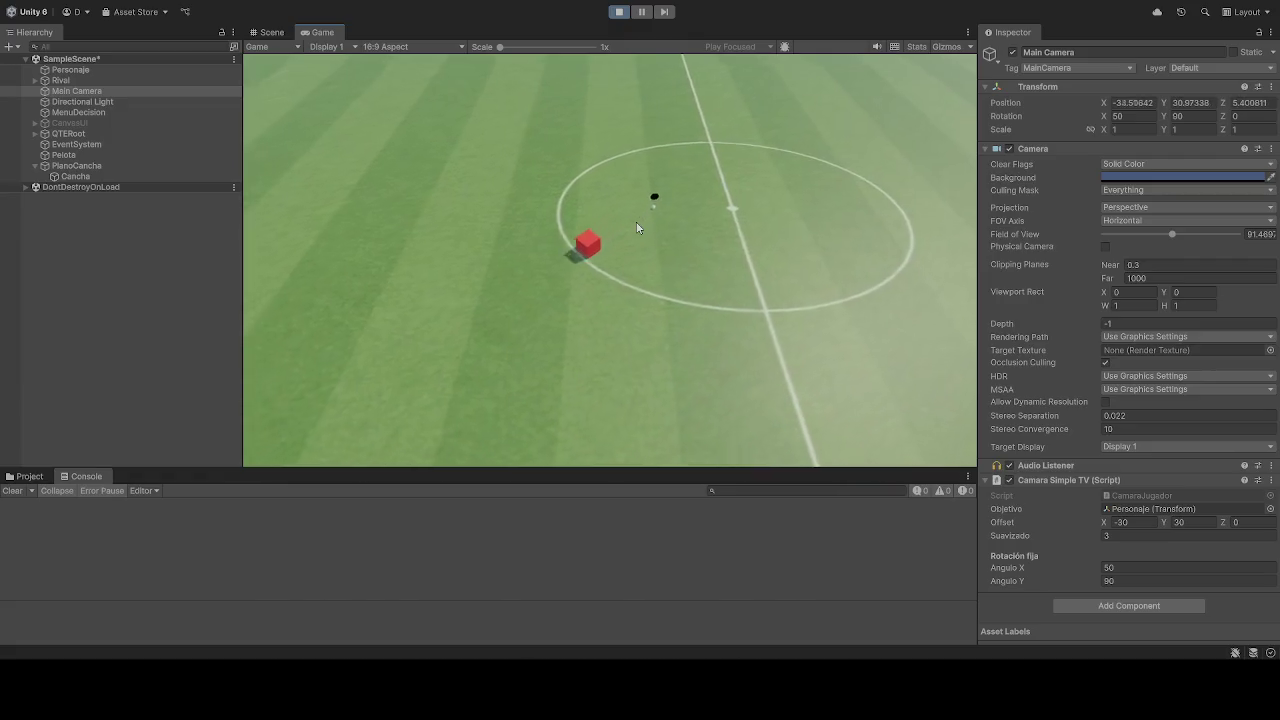
key("a")
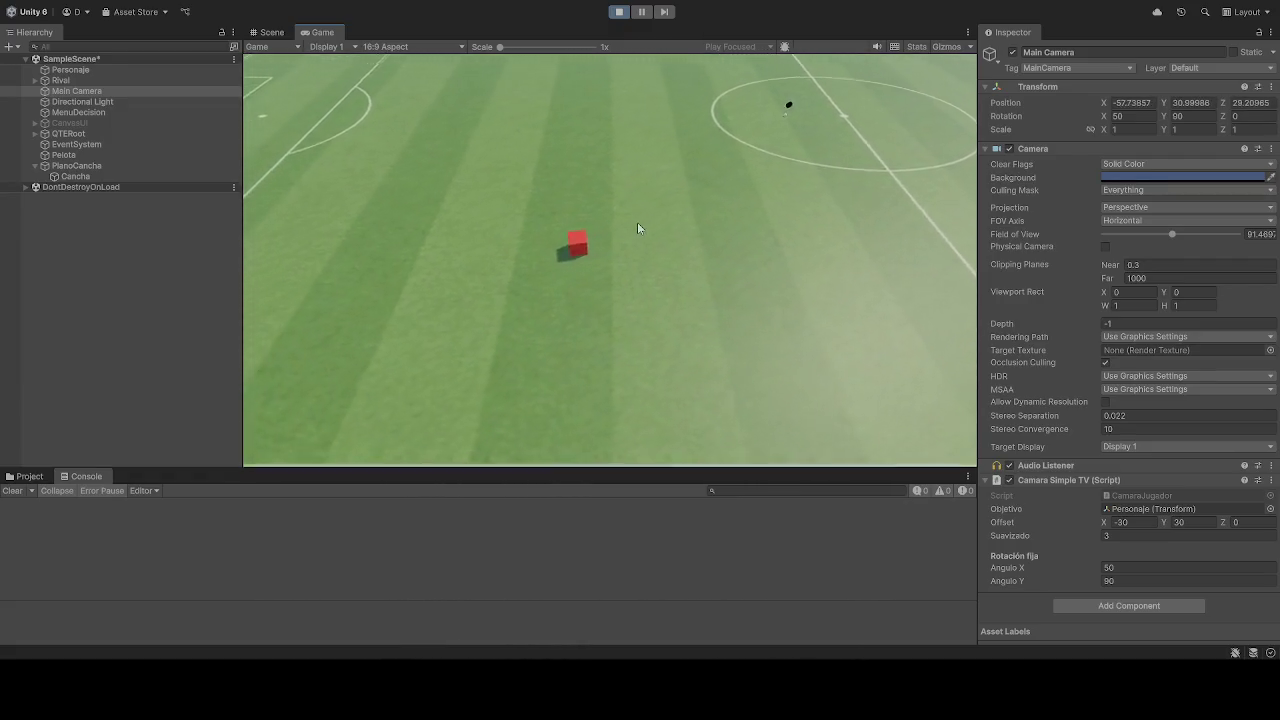
key("a")
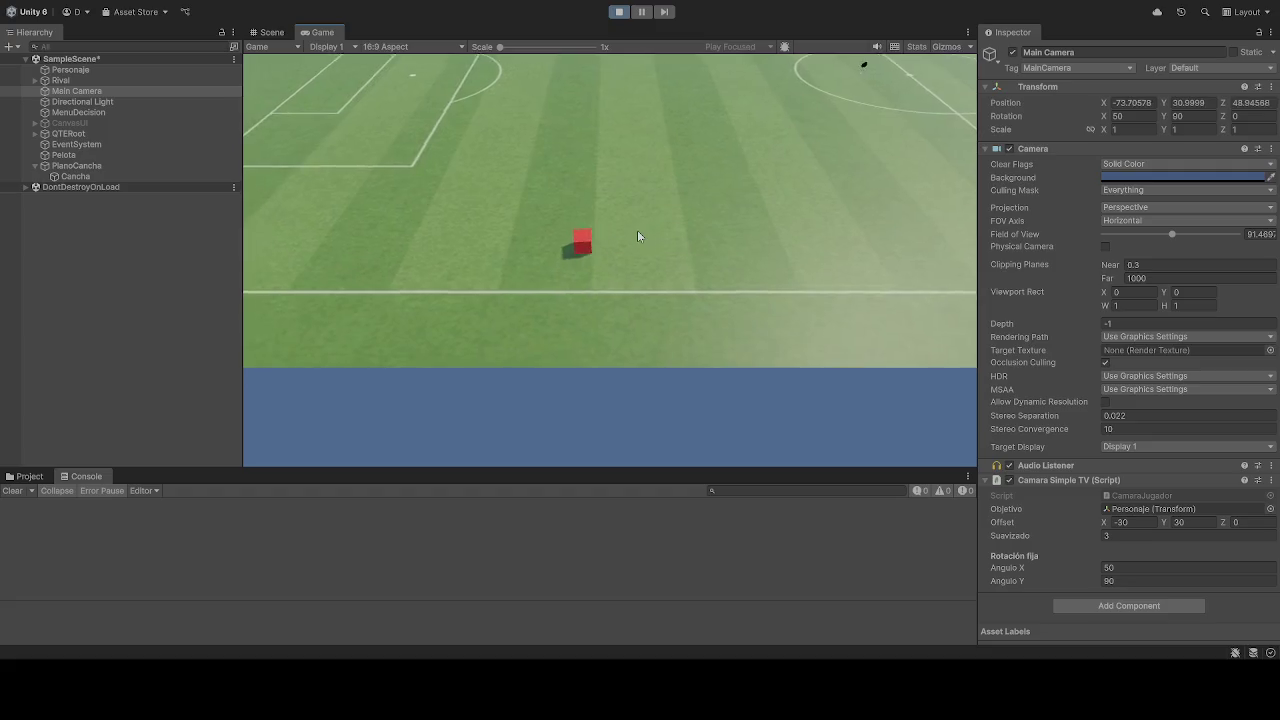
key("d")
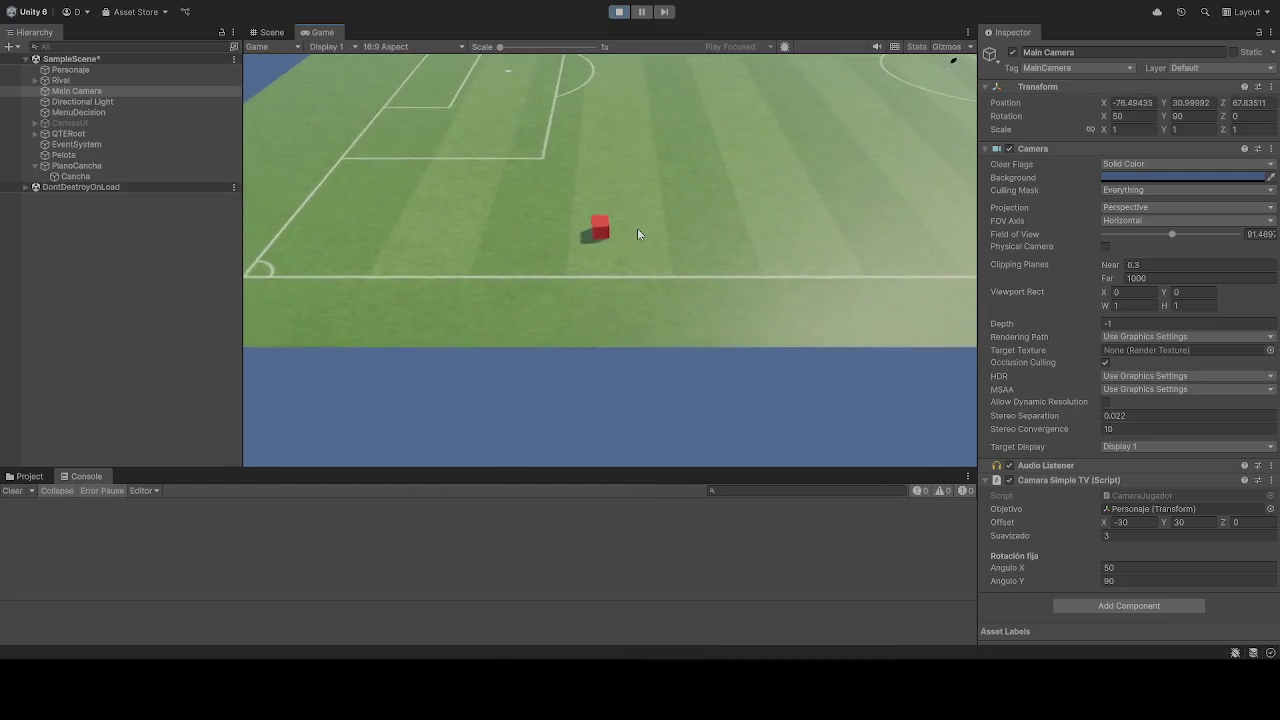
key("d")
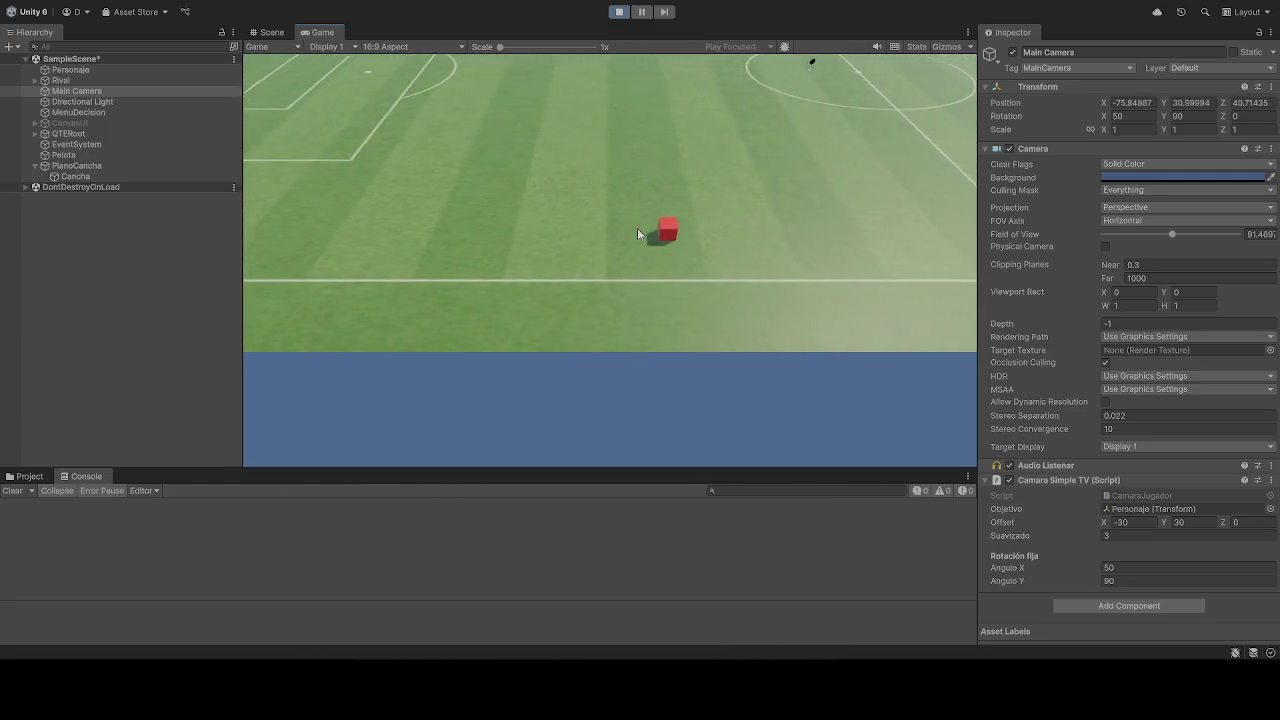
key("a")
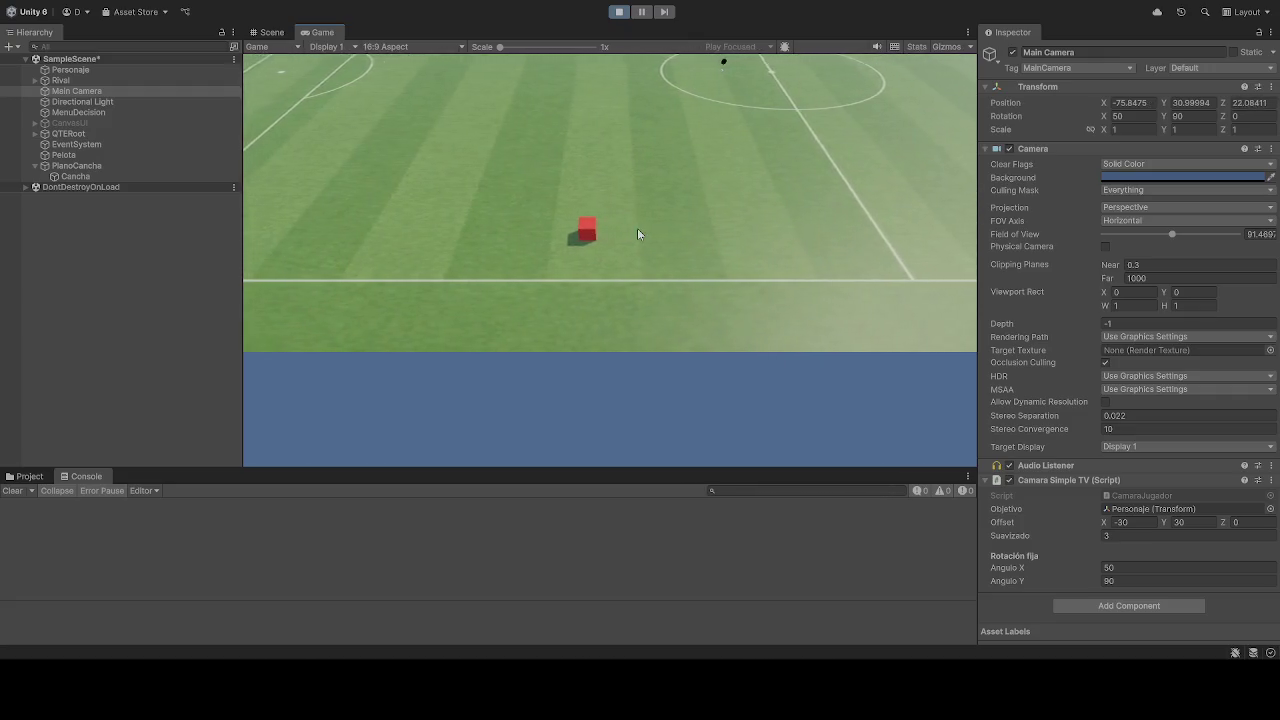
key("a")
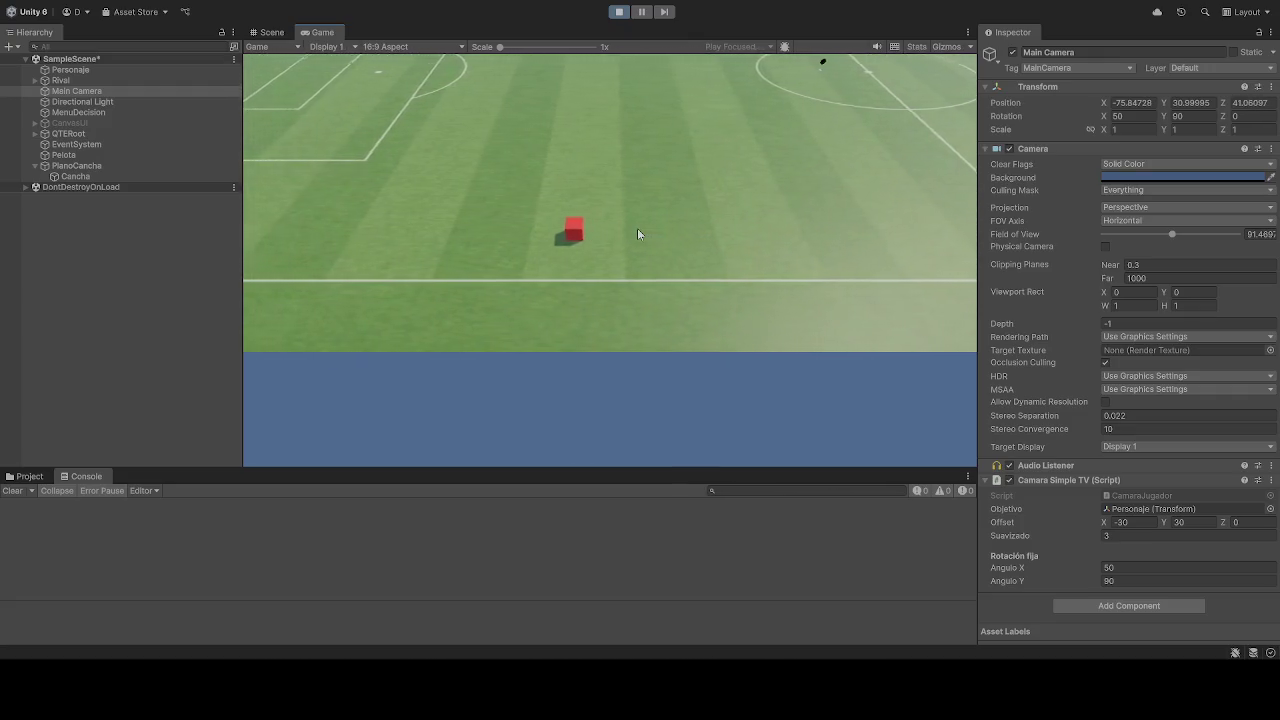
- Steer the cube diagonally toward the penalty box, then stop the game
key("a")
key("w")
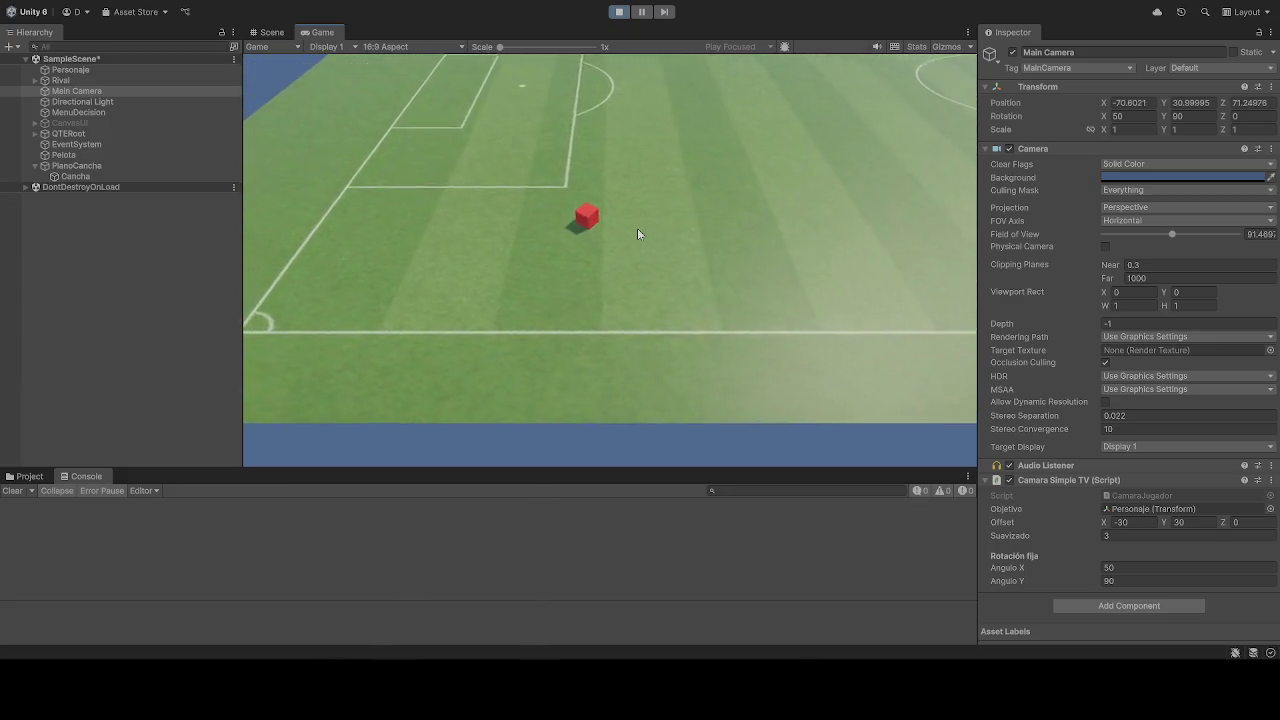
key("a")
key("s")
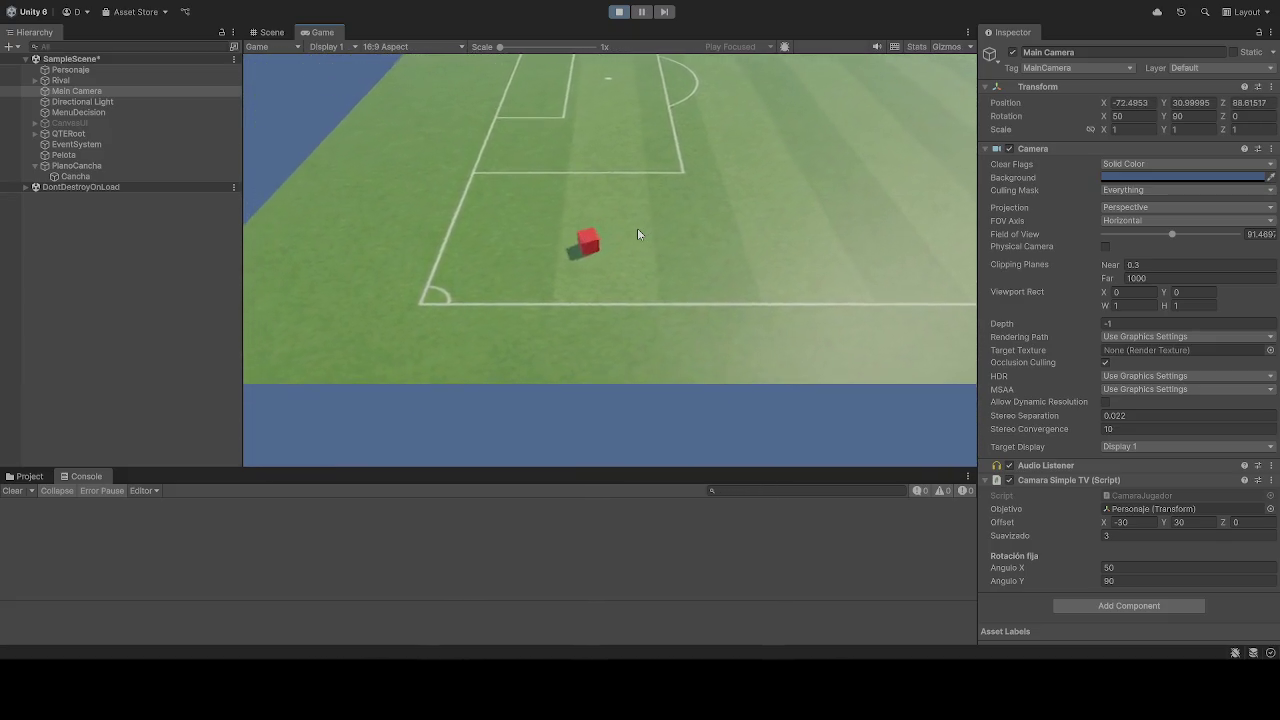
key("w")
key("d")
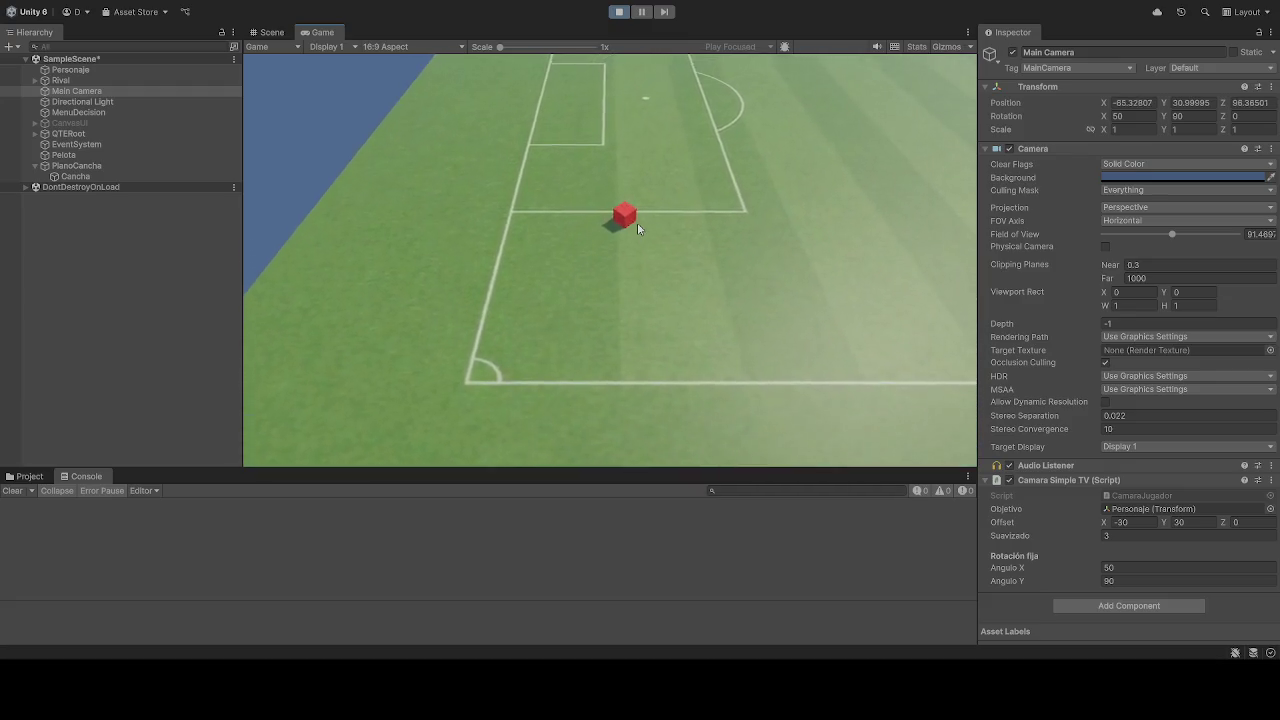
key("s")
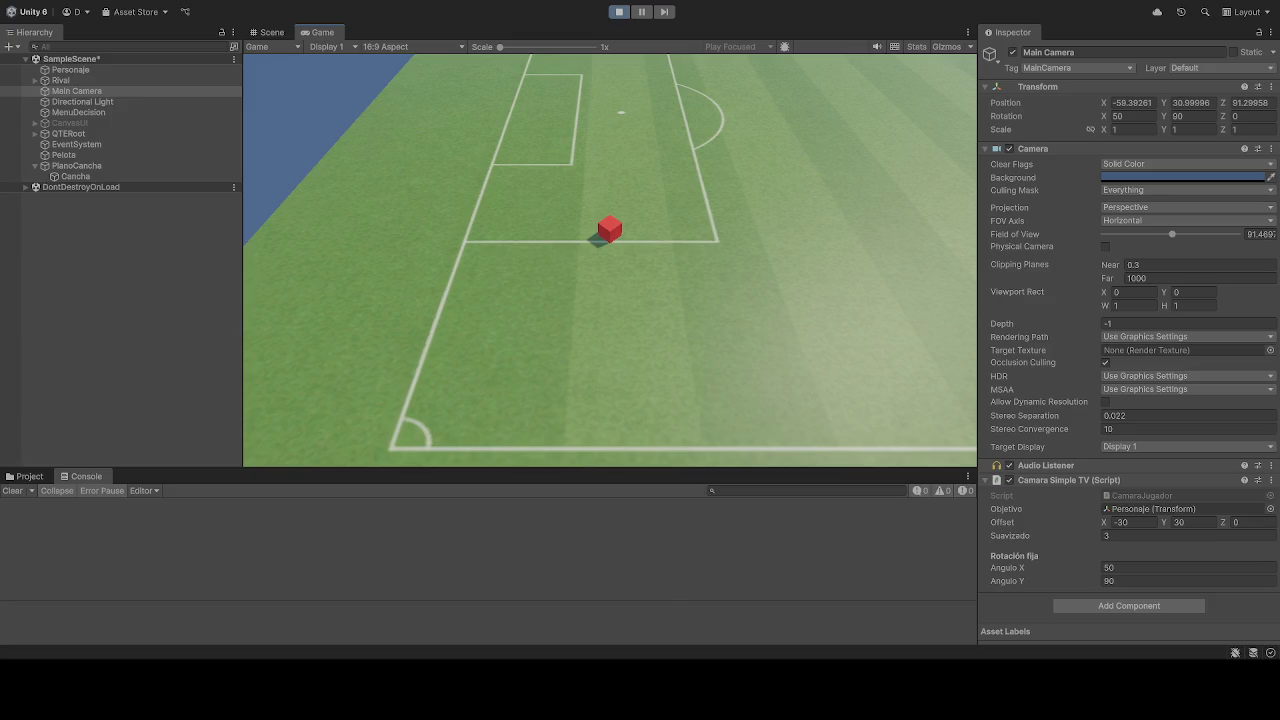
left_click(626, 14)
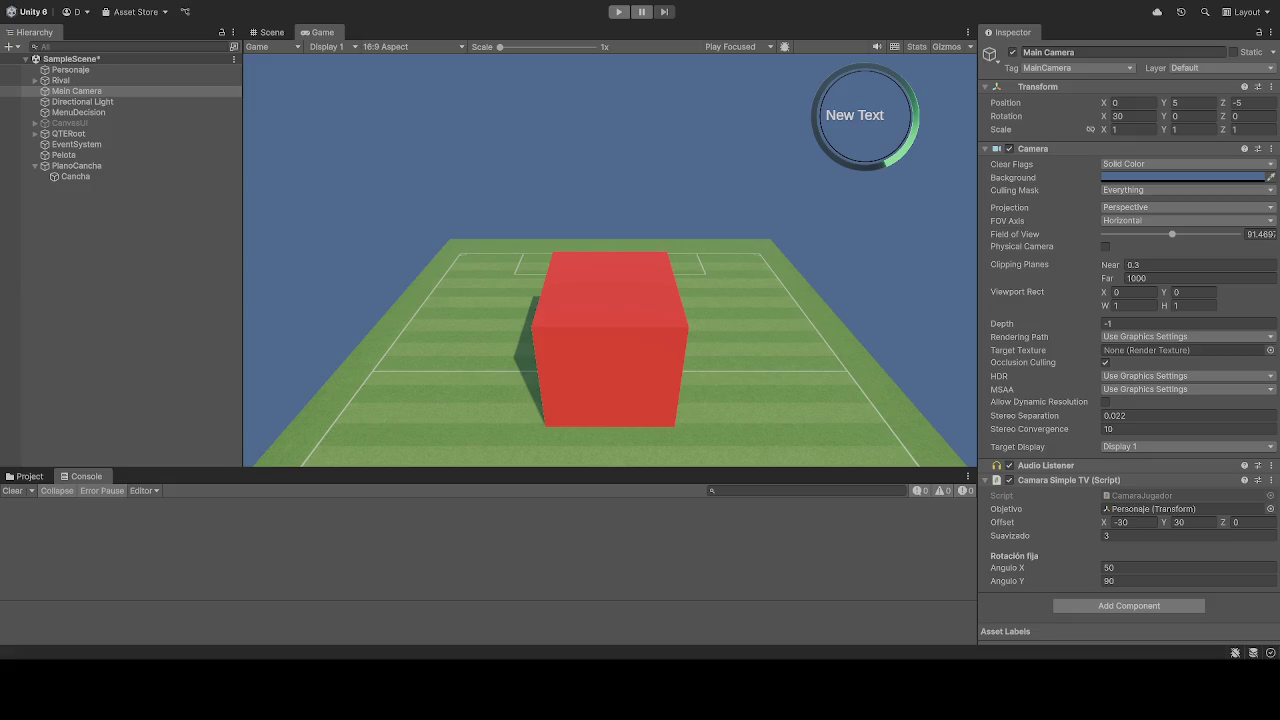
- Restart play mode to check the camera at offset -30, 30
left_click(619, 11)
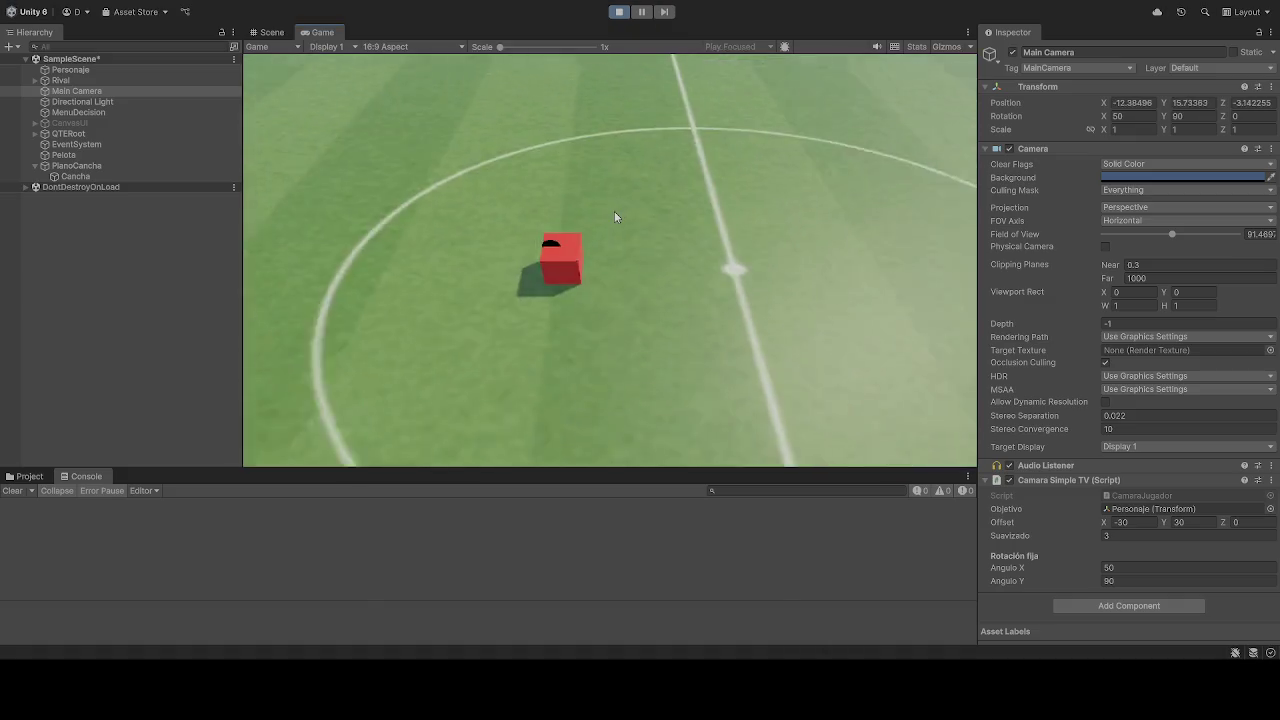
- Steer the red cube from the centre circle to the near touchline and back up the pitch
key("s")
key("a")
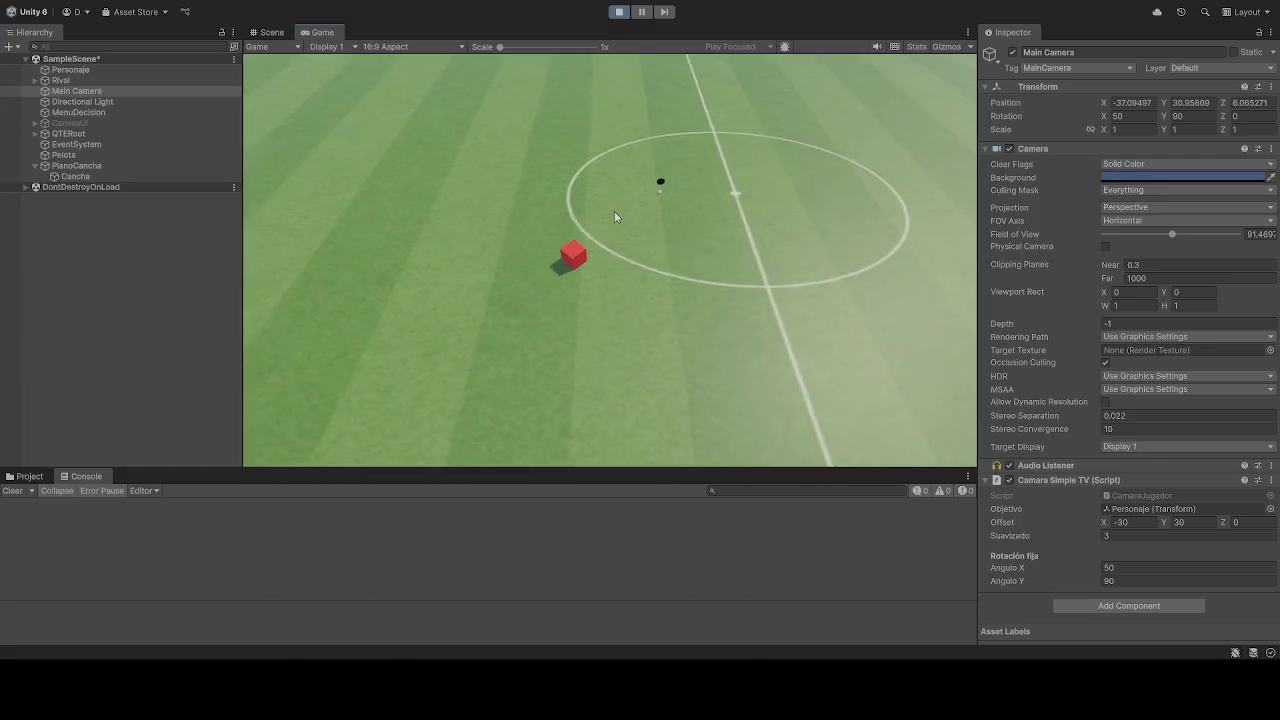
key("a")
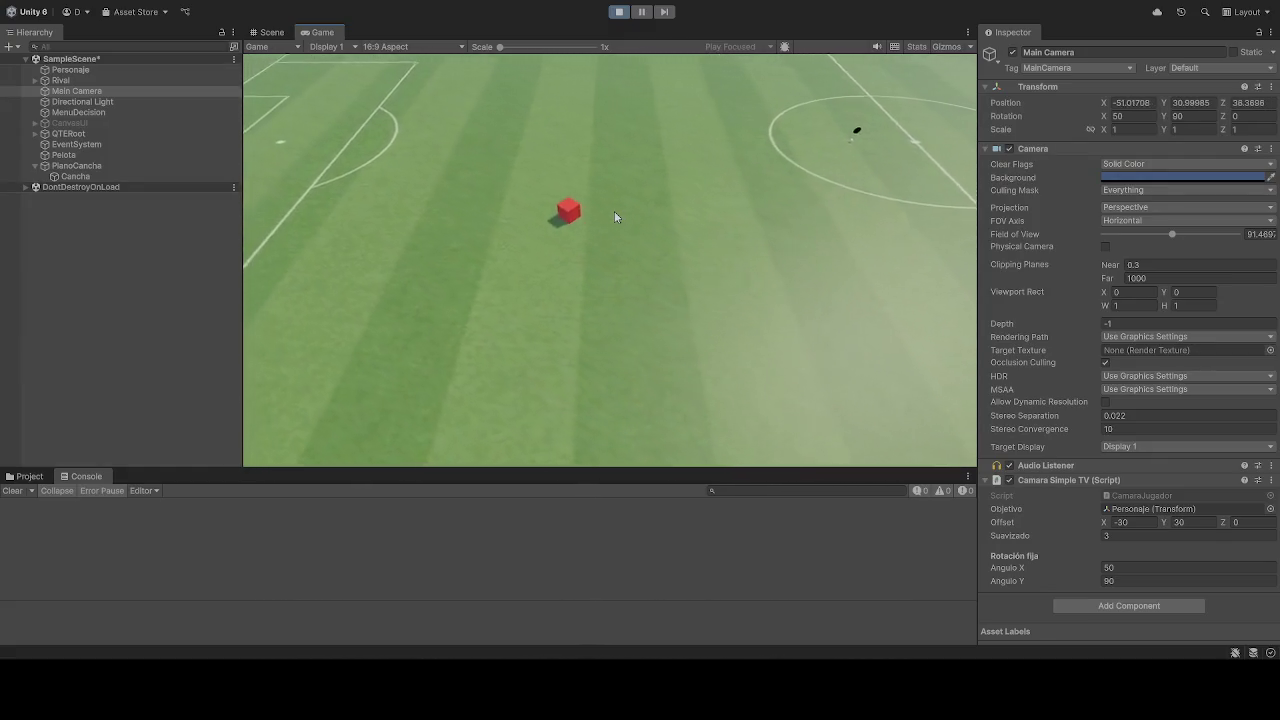
key("s")
key("d")
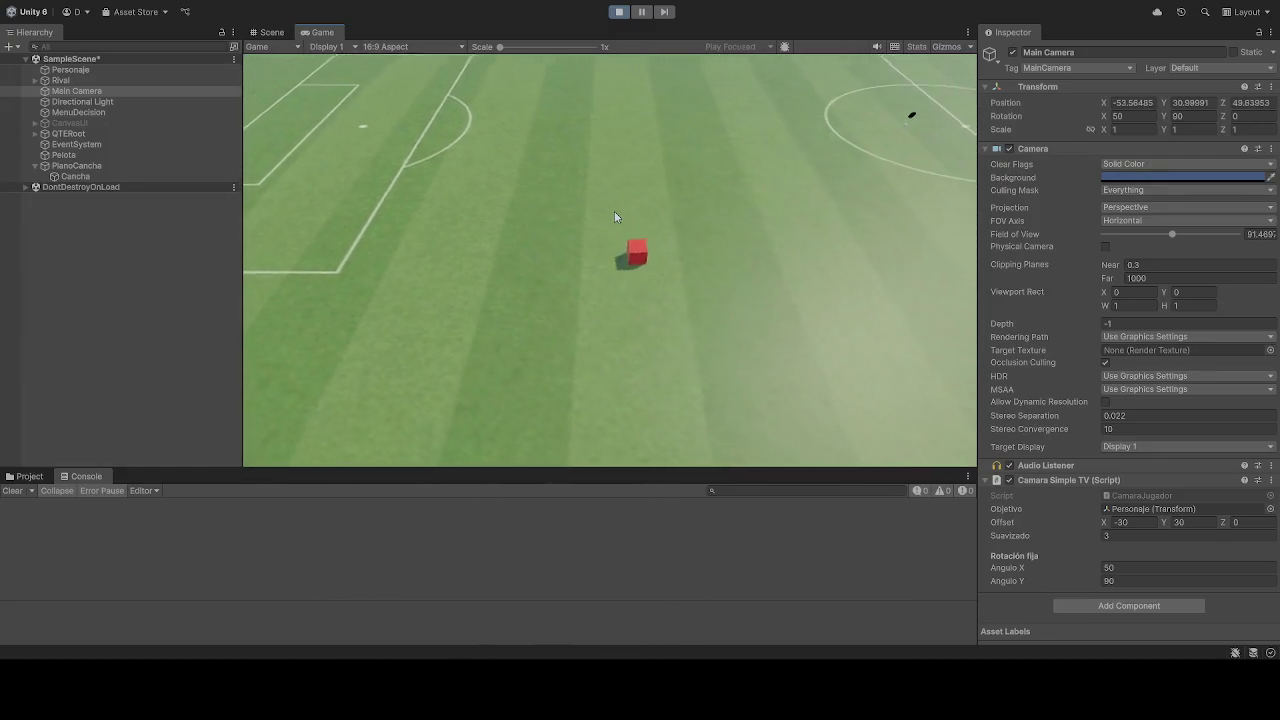
key("w")
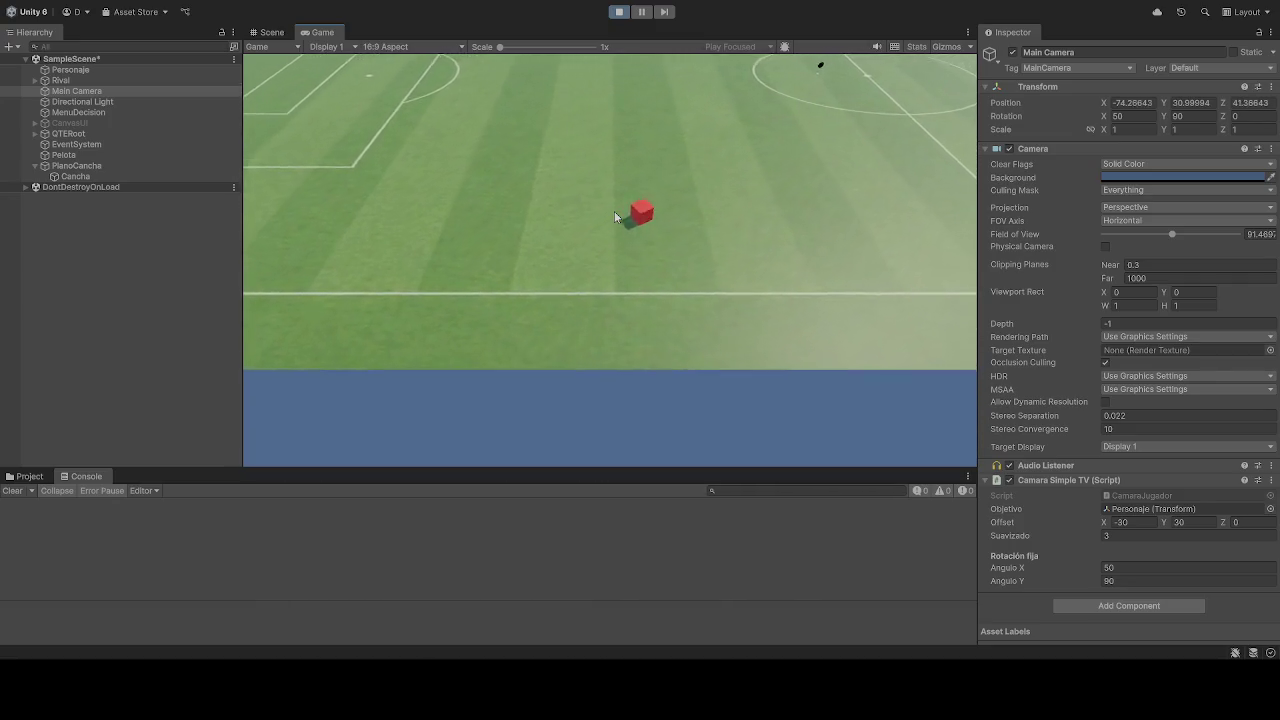
key("a")
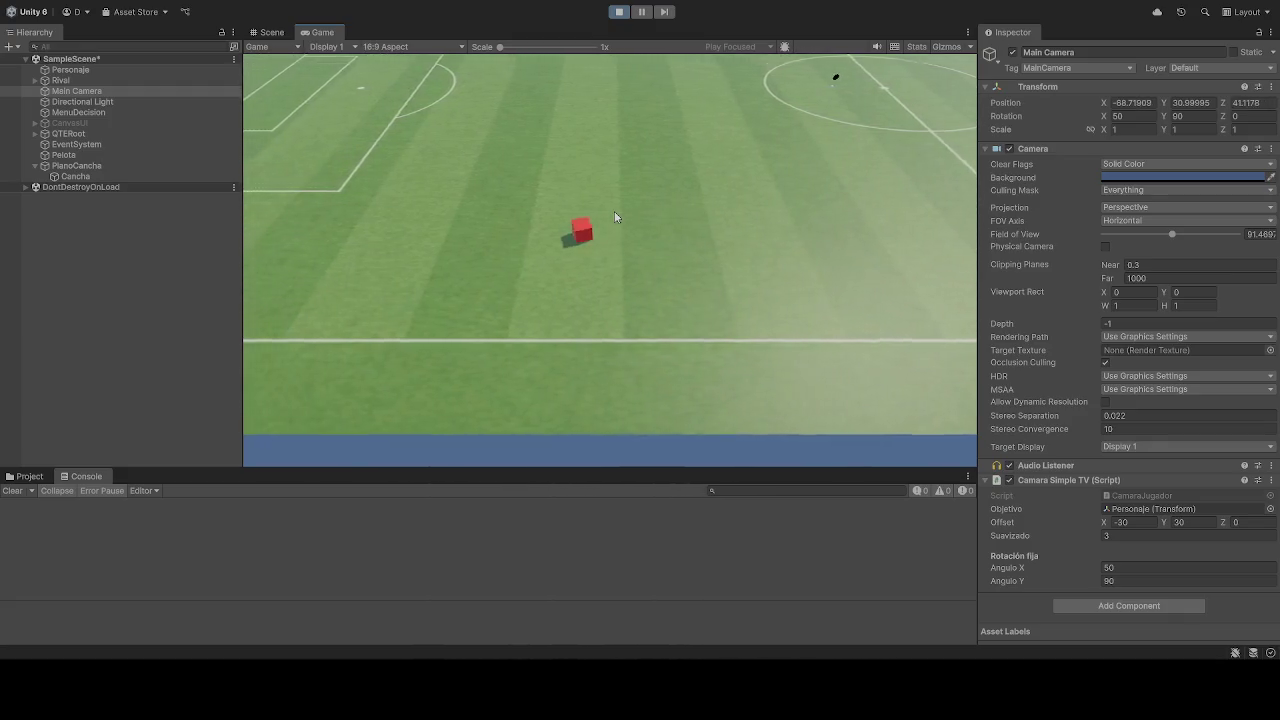
key("s")
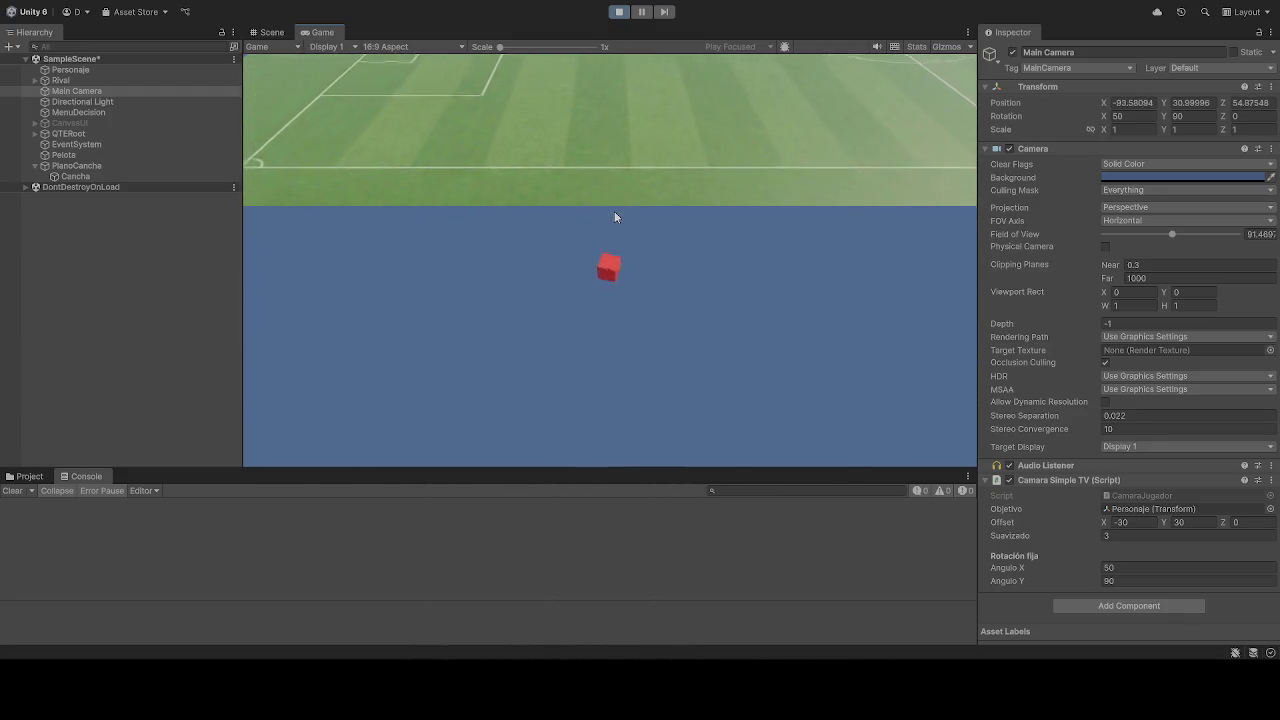
key("w")
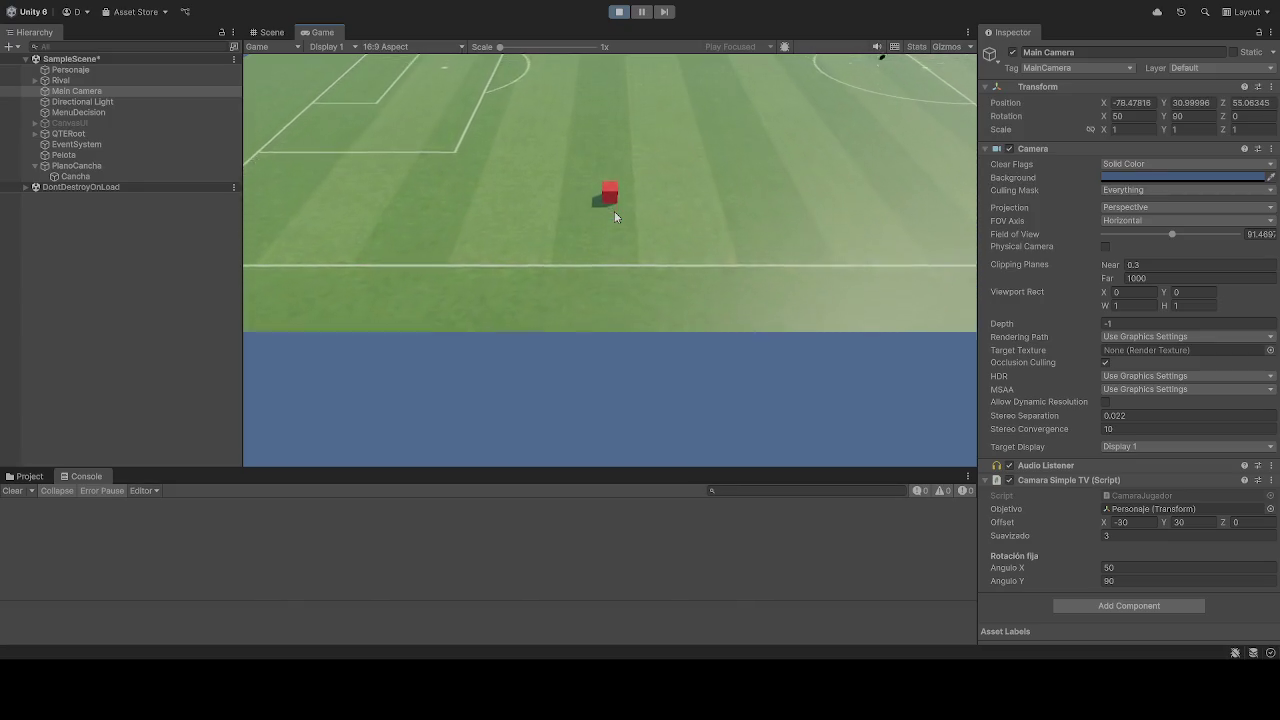
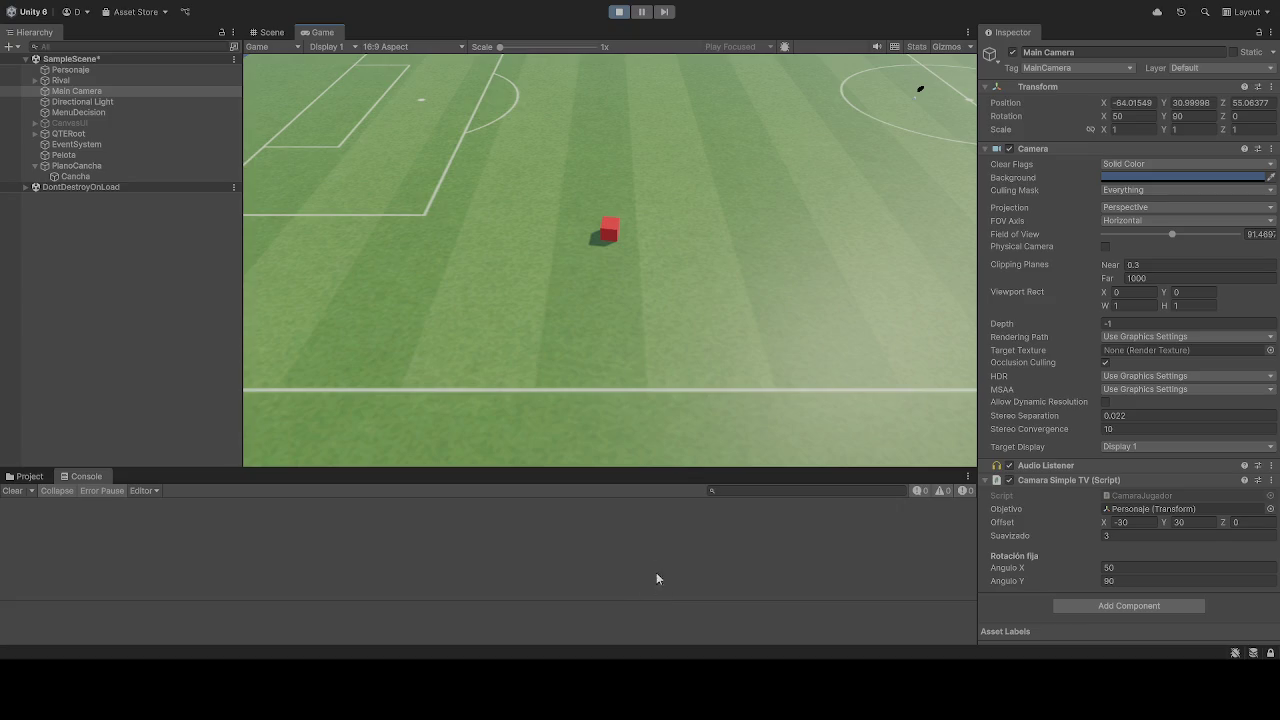
- Stop and restart Play mode to test the camera script with its new side limits
left_click(618, 13)
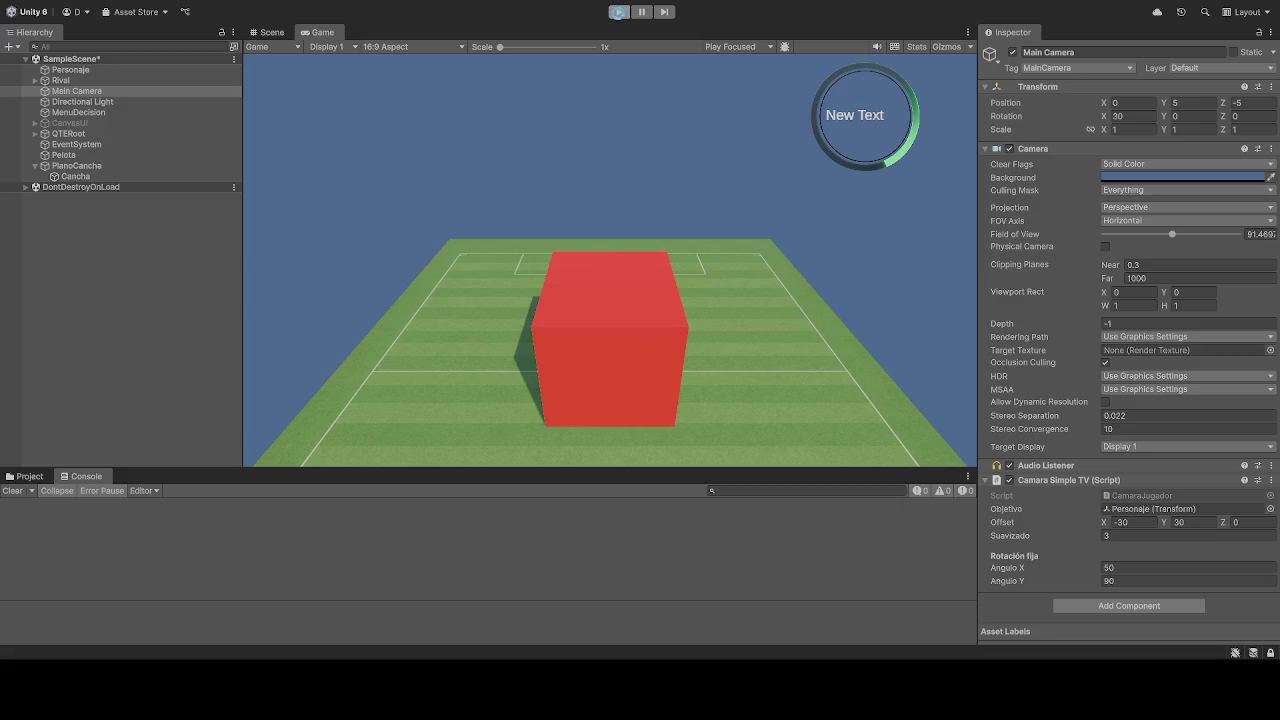
left_click(618, 12)
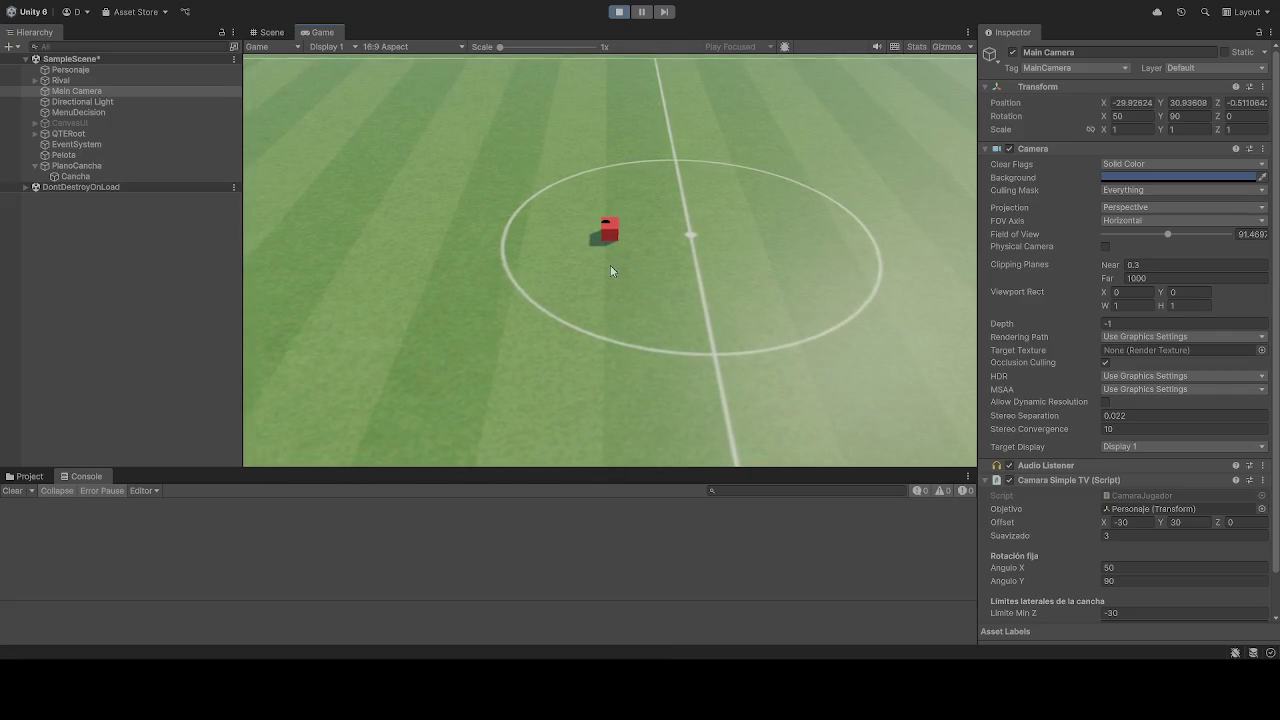
- Steer the red cube left and back toward the pitch edge, then forward past the centre circle
key("a")
key("s")
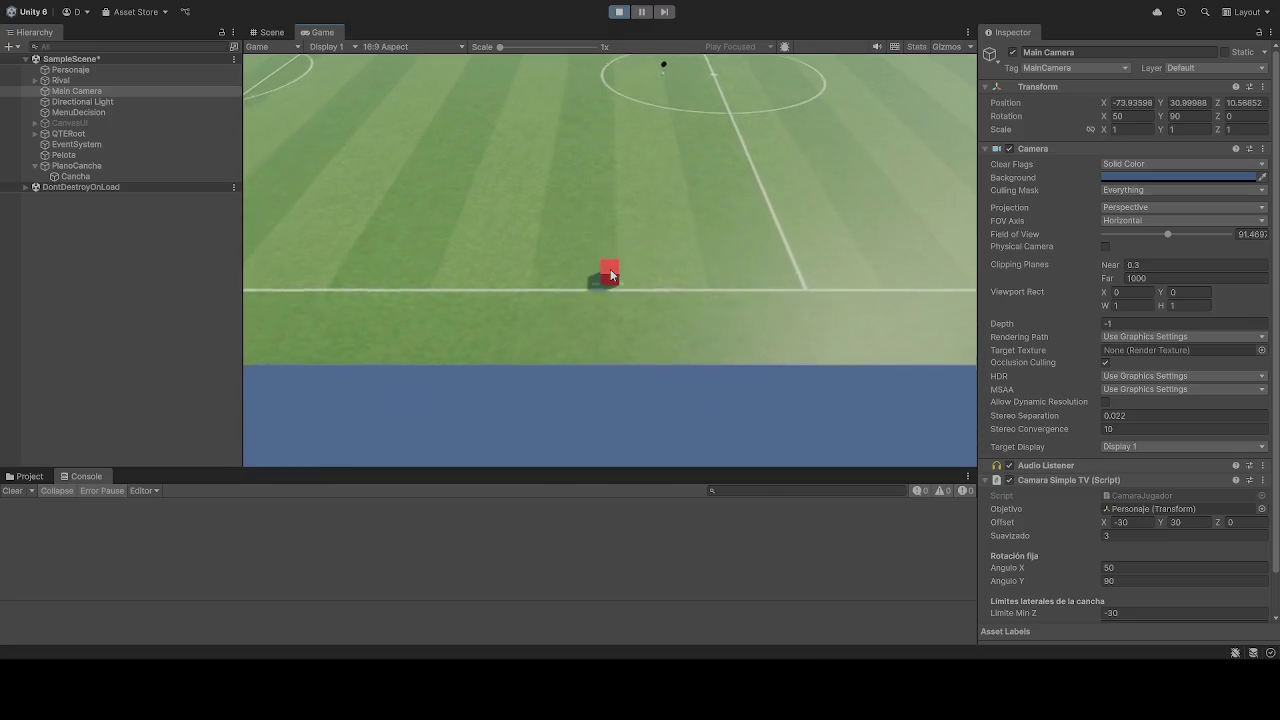
key("a")
key("w")
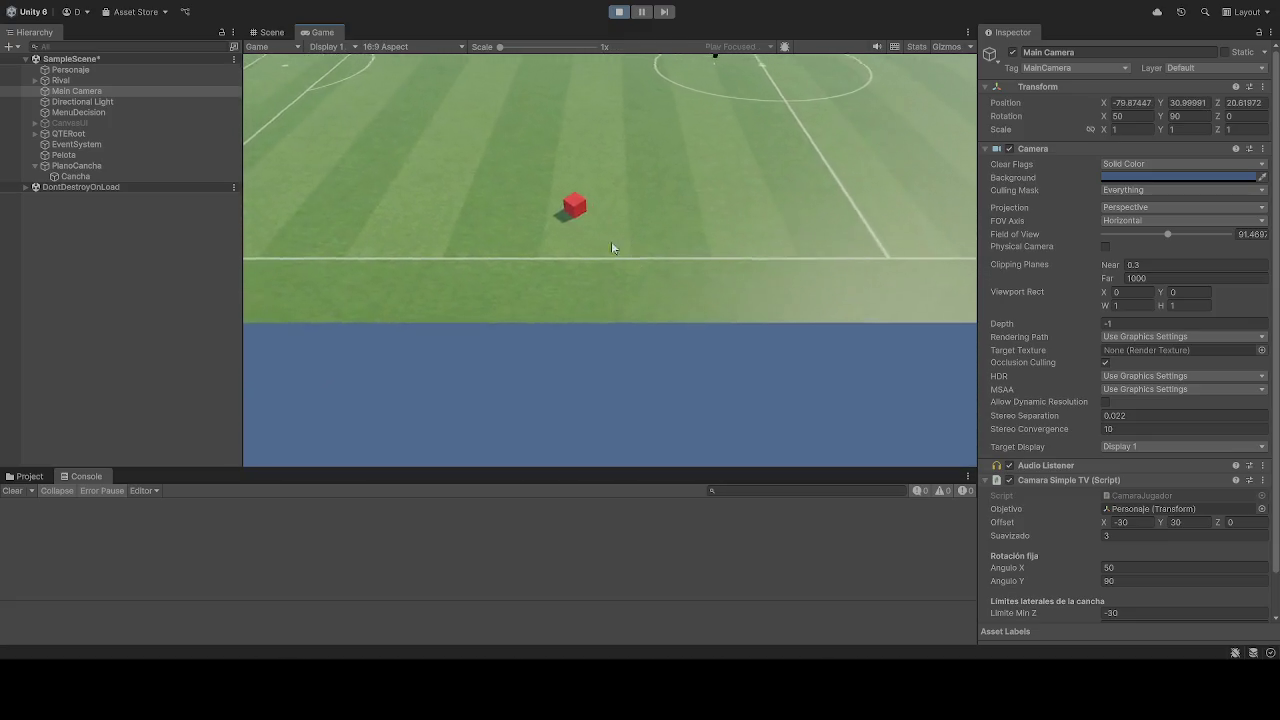
key("w")
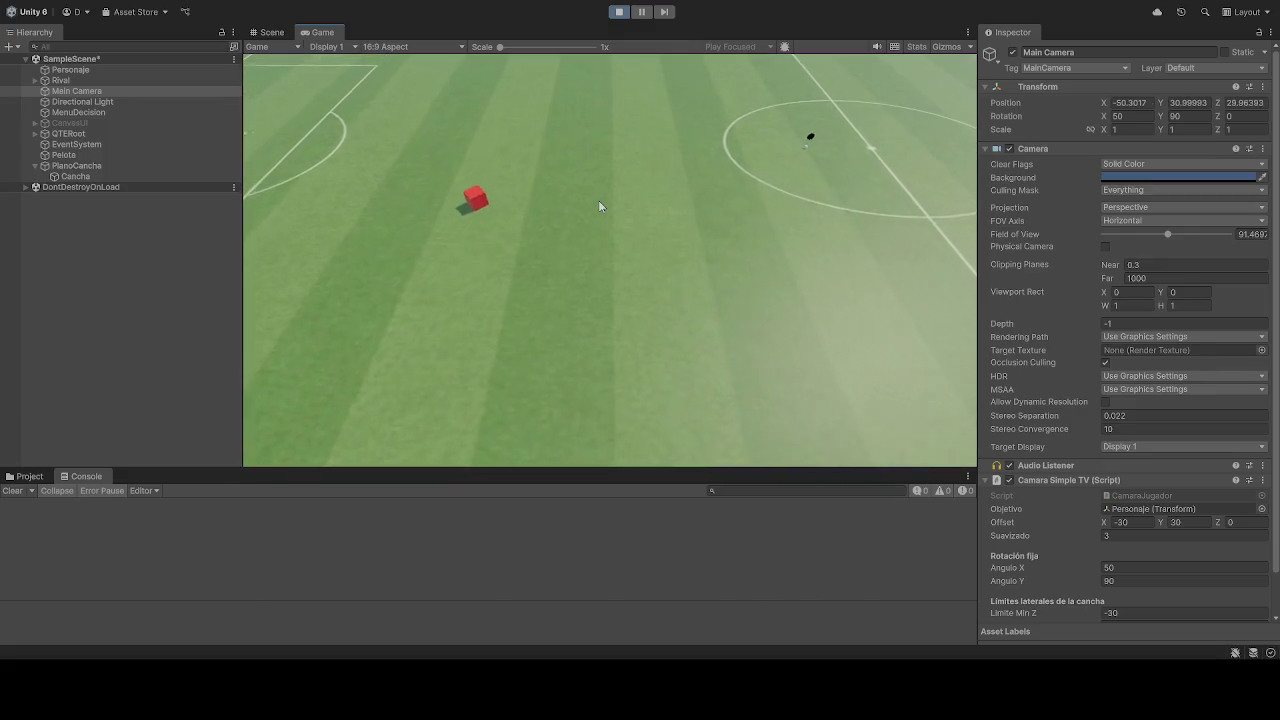
key("w")
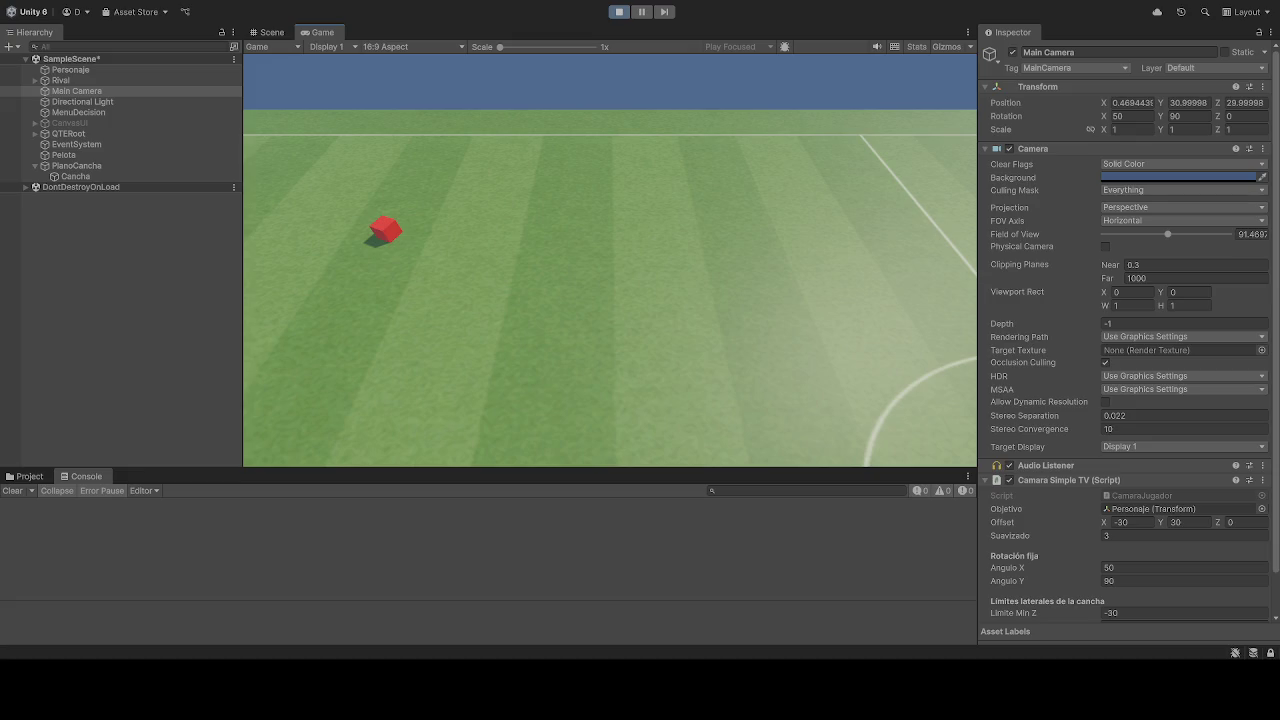
- Stop the game, run one more camera test, then exit Play mode to the starting view
left_click(617, 12)
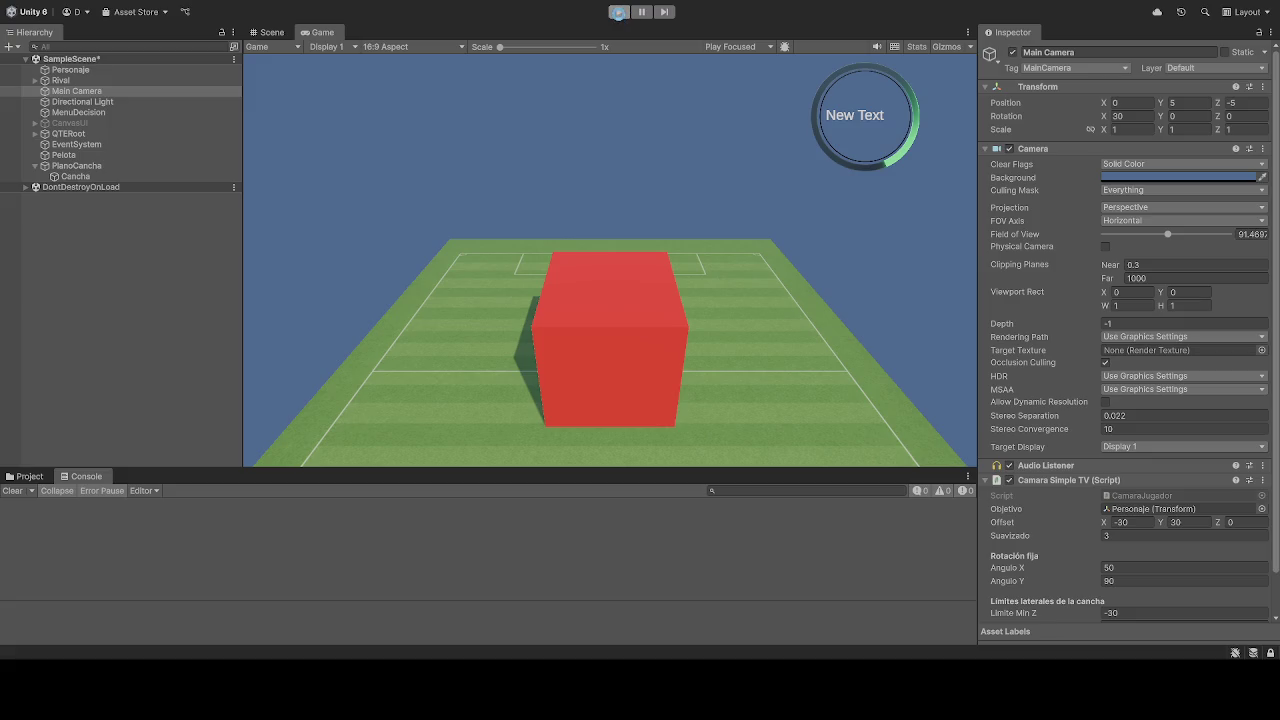
left_click(617, 12)
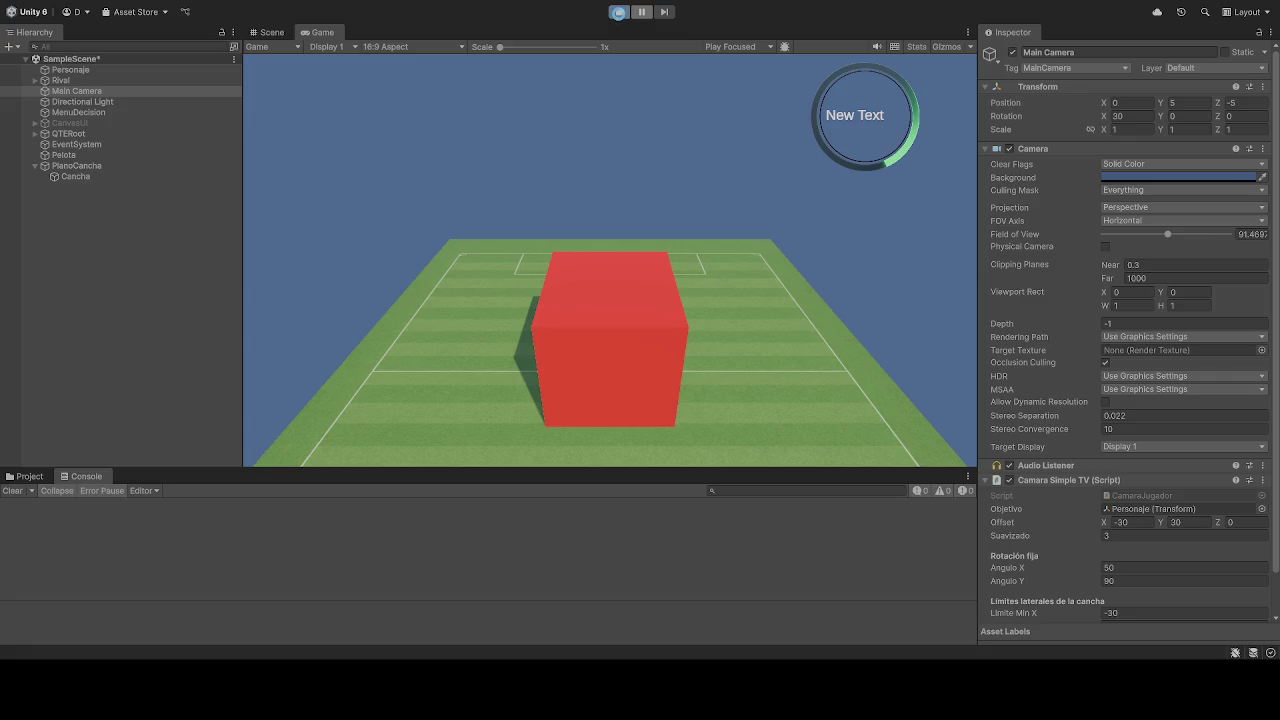
left_click(618, 12)
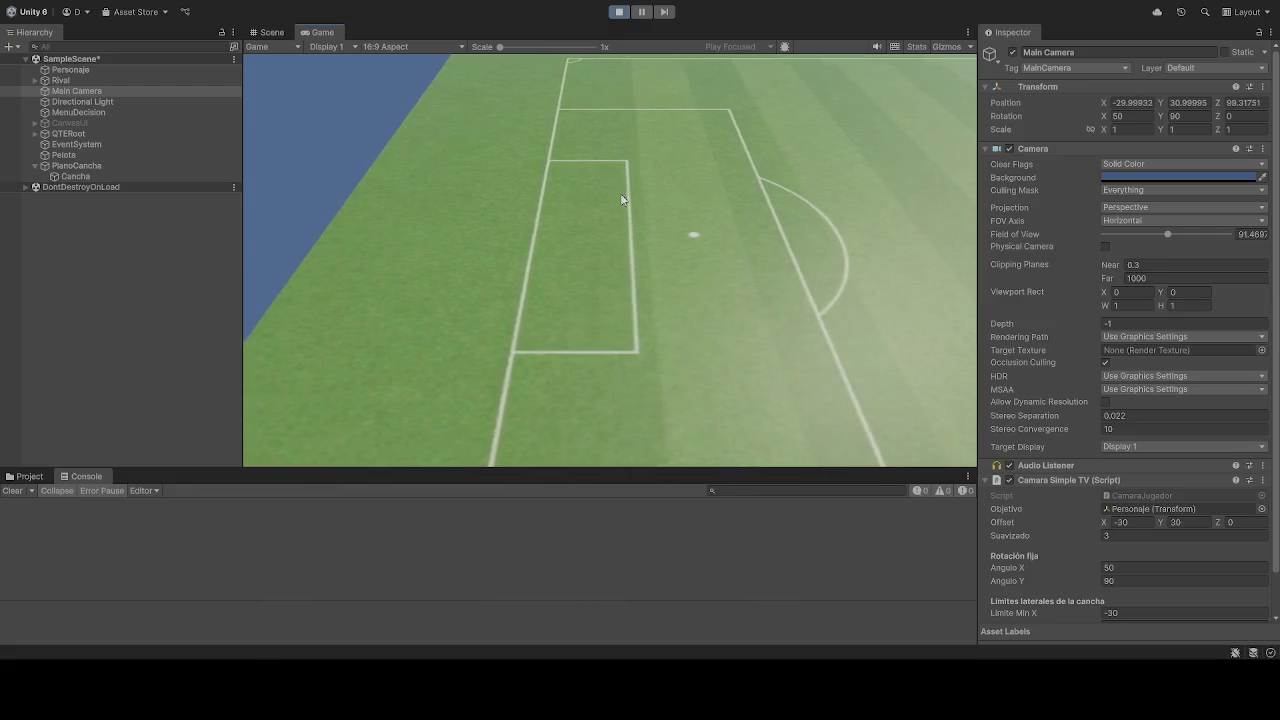
left_click(620, 12)
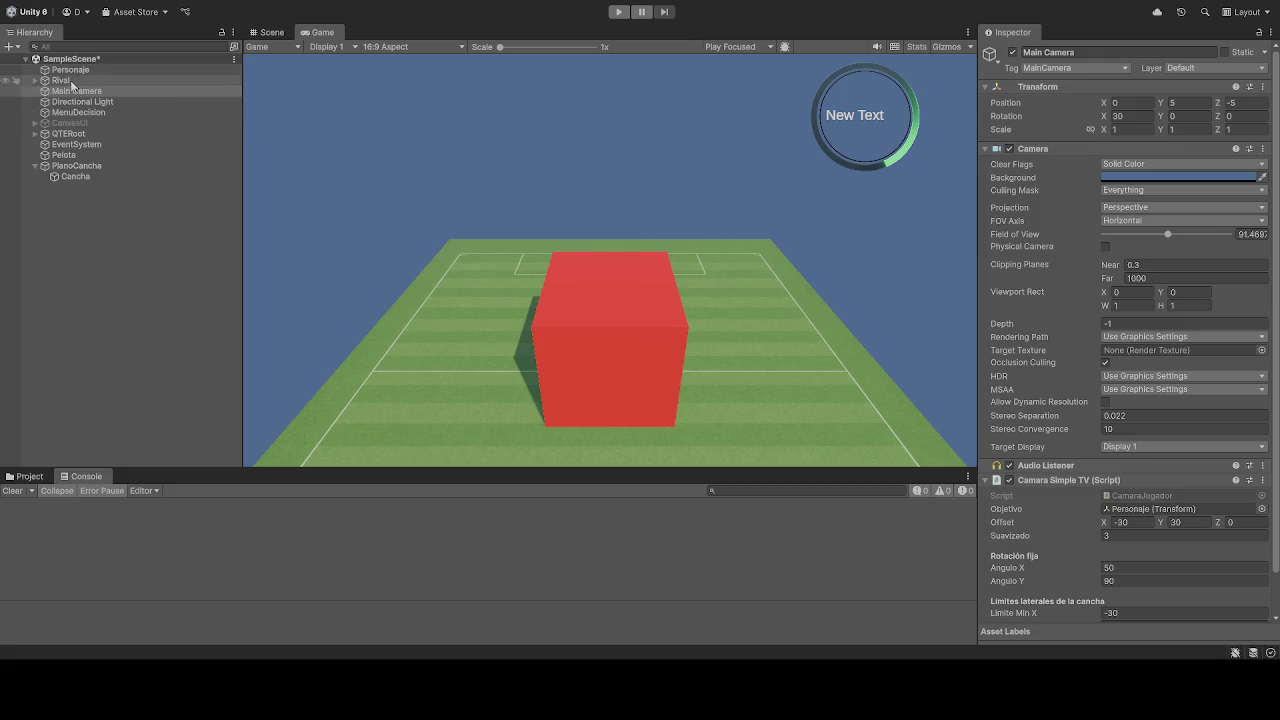
left_click(80, 166)
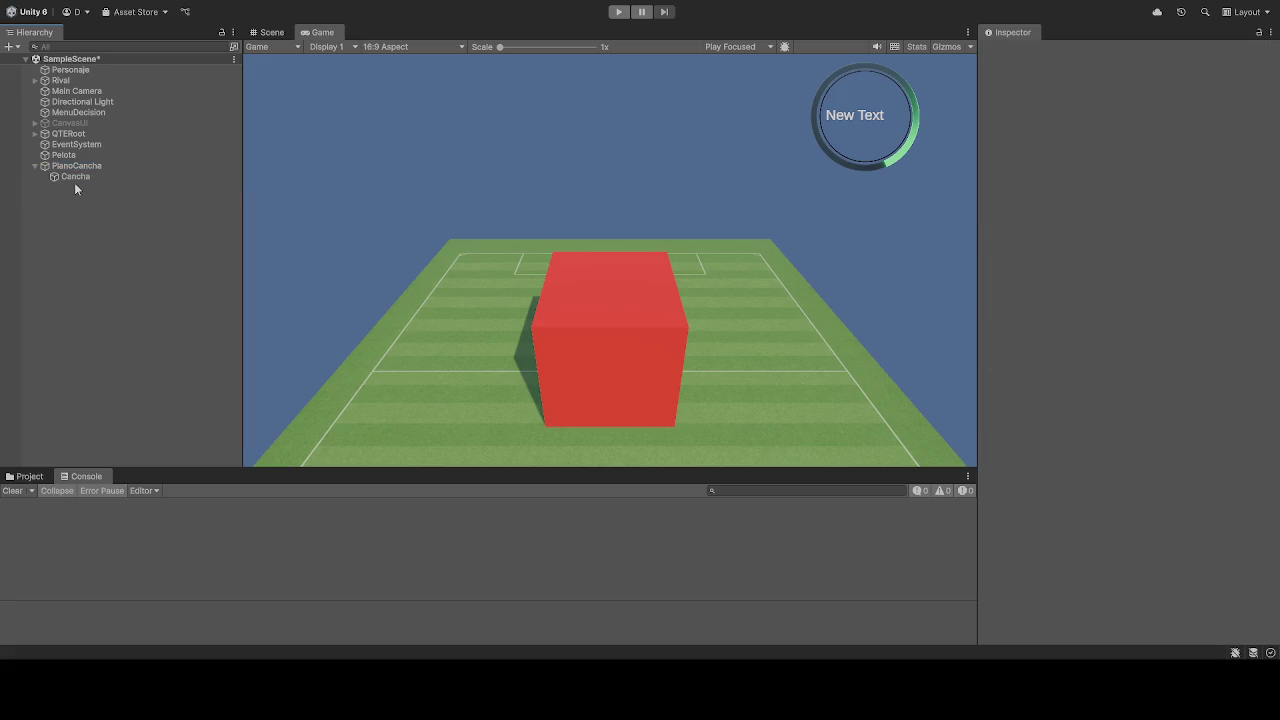
left_click(74, 90)
scroll(1064, 300, "down", 2)
scroll(1064, 295, "up", 2)
left_click(61, 164)
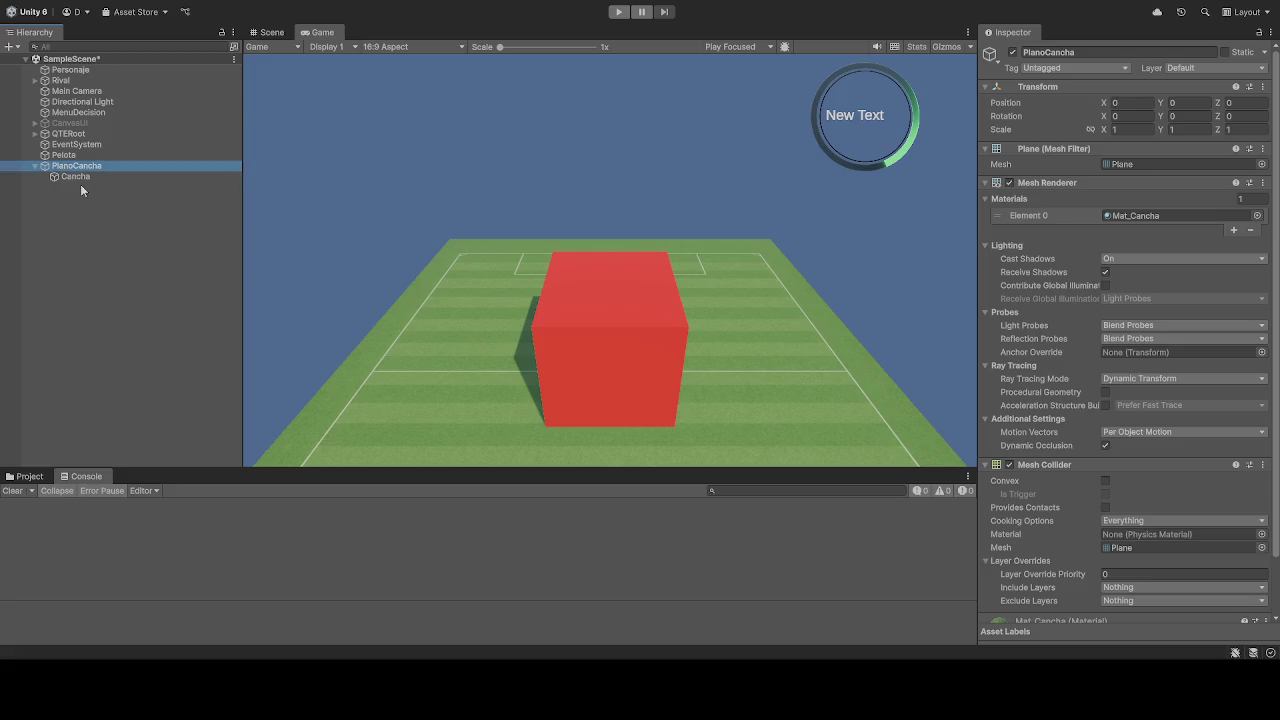
left_click(82, 190)
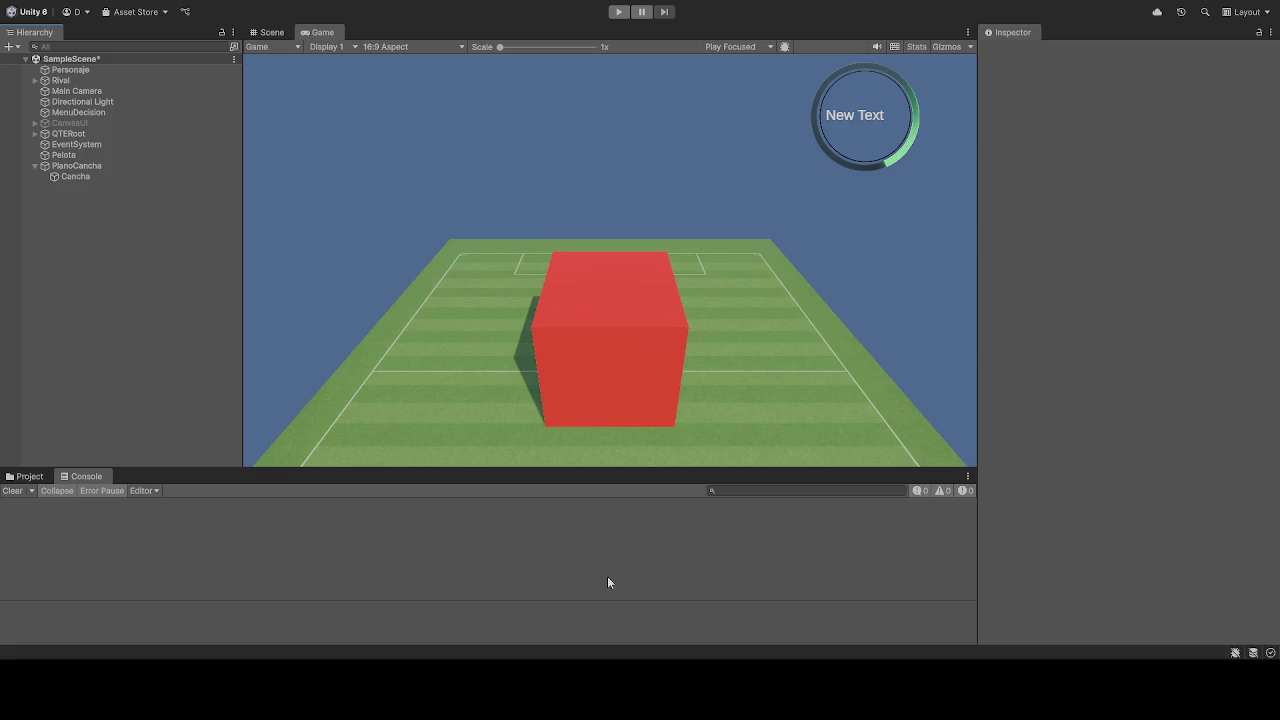
- Start the game and drive the red cube up past the centre circle, then left toward the sideline
left_click(620, 13)
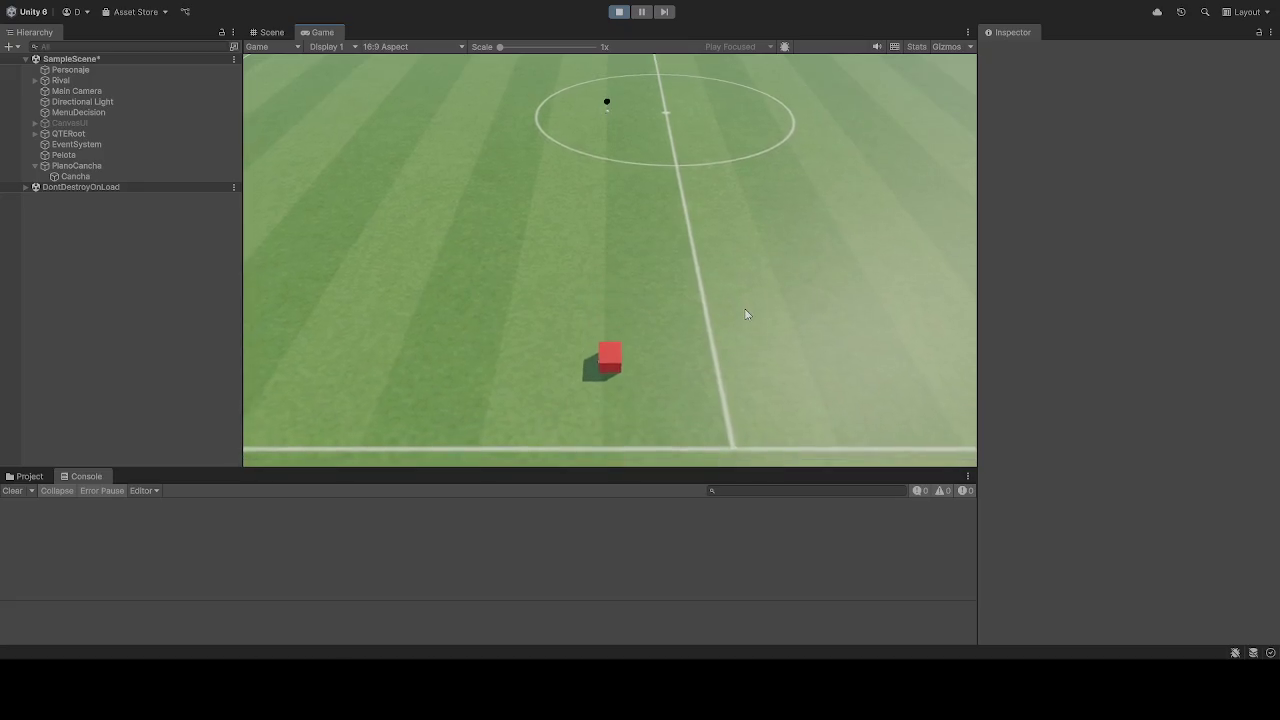
key("w")
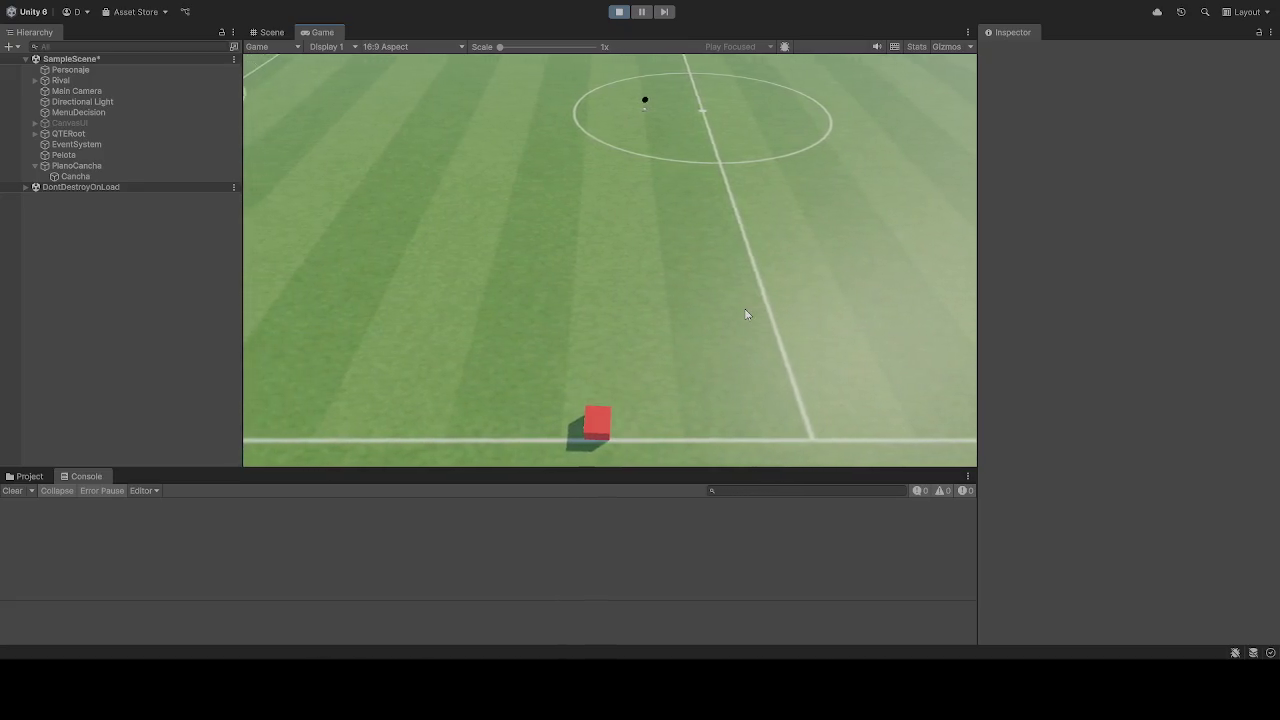
key("w")
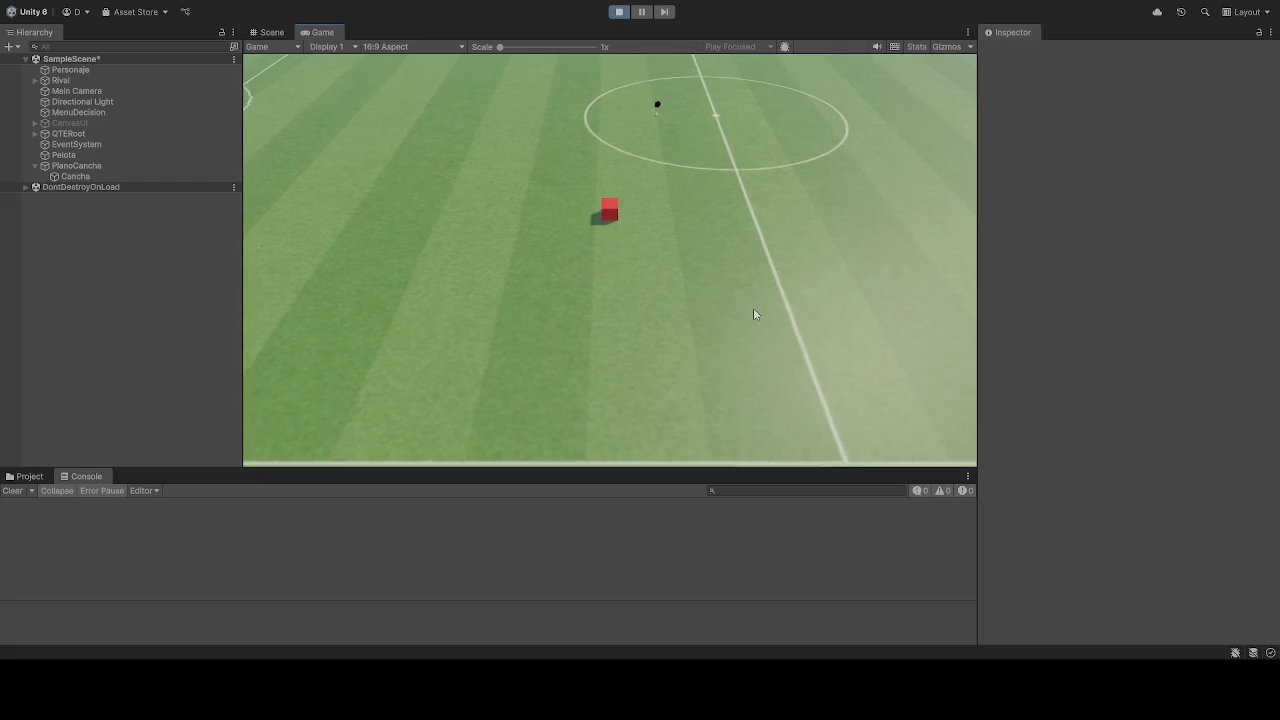
key("w")
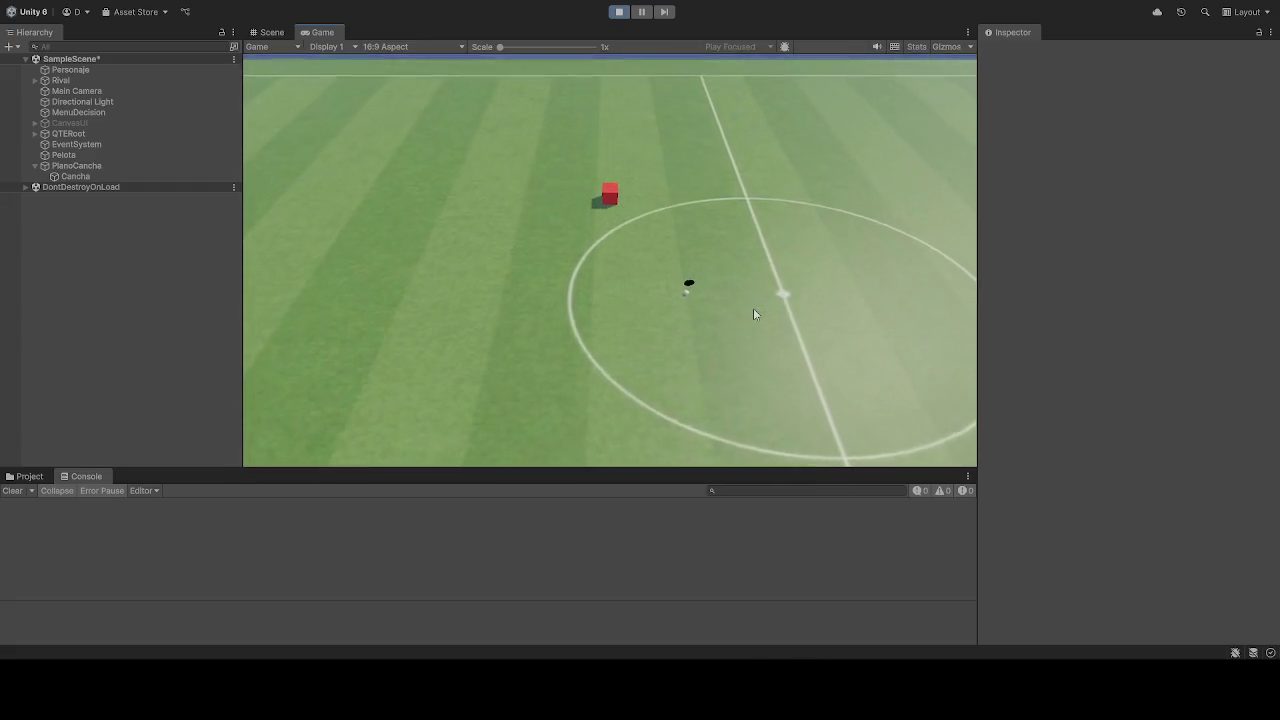
key("a")
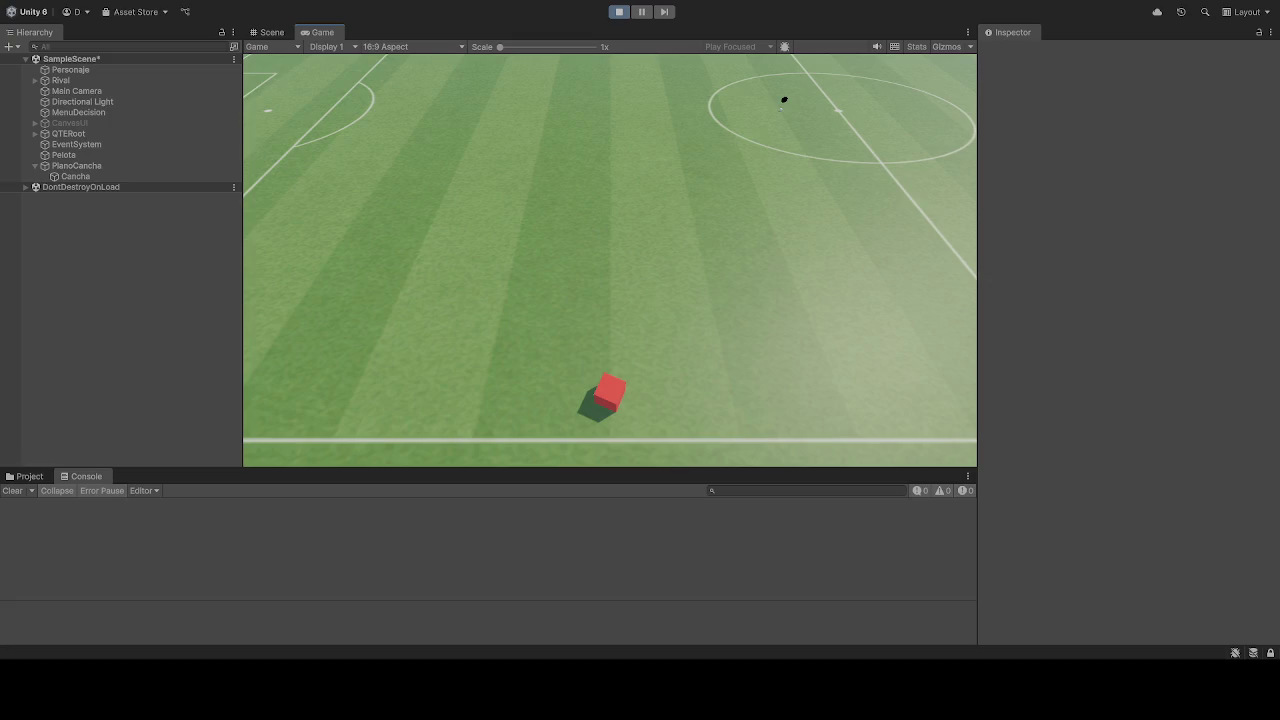
- Stop and restart Play mode, then stop it again after the camera test run
left_click(619, 12)
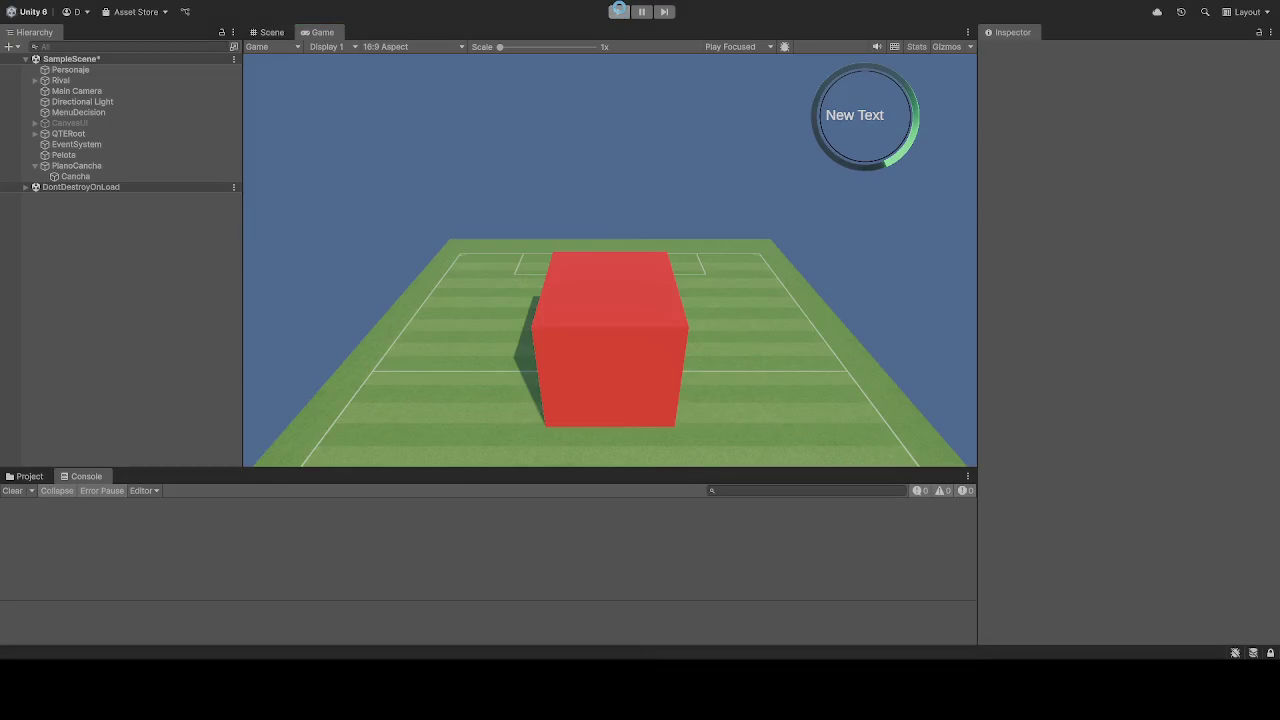
left_click(619, 11)
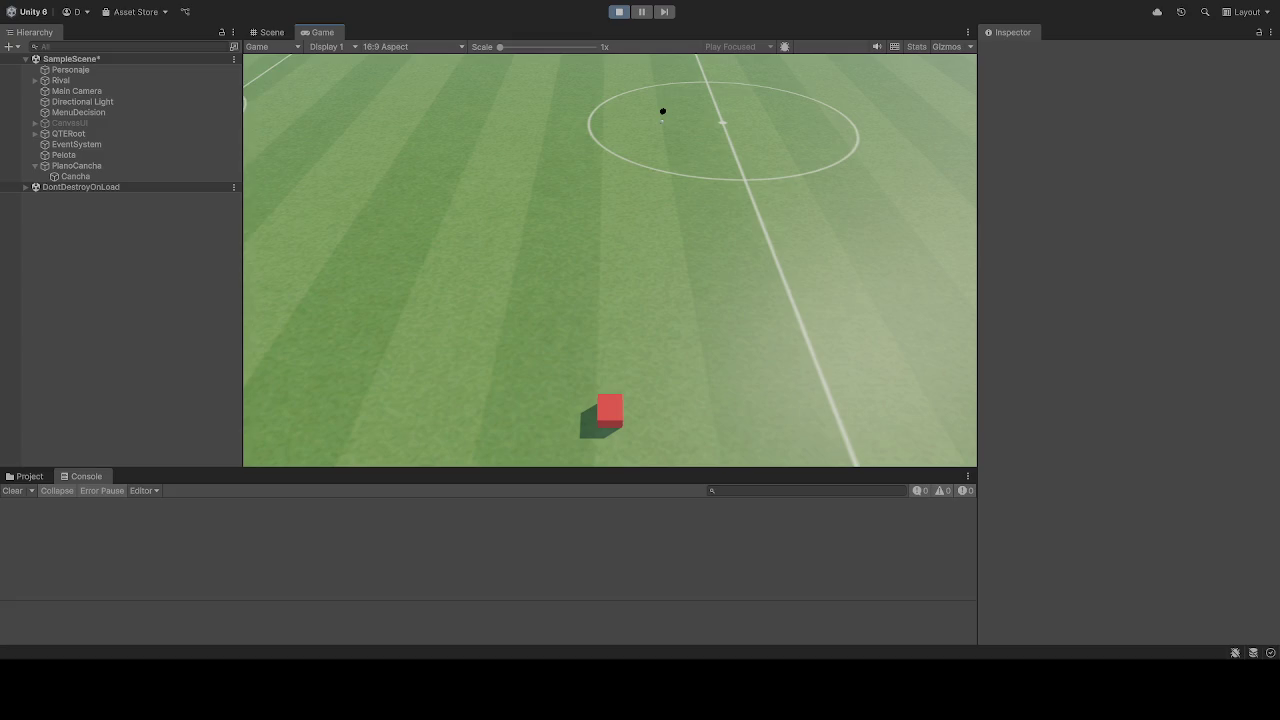
left_click(619, 11)
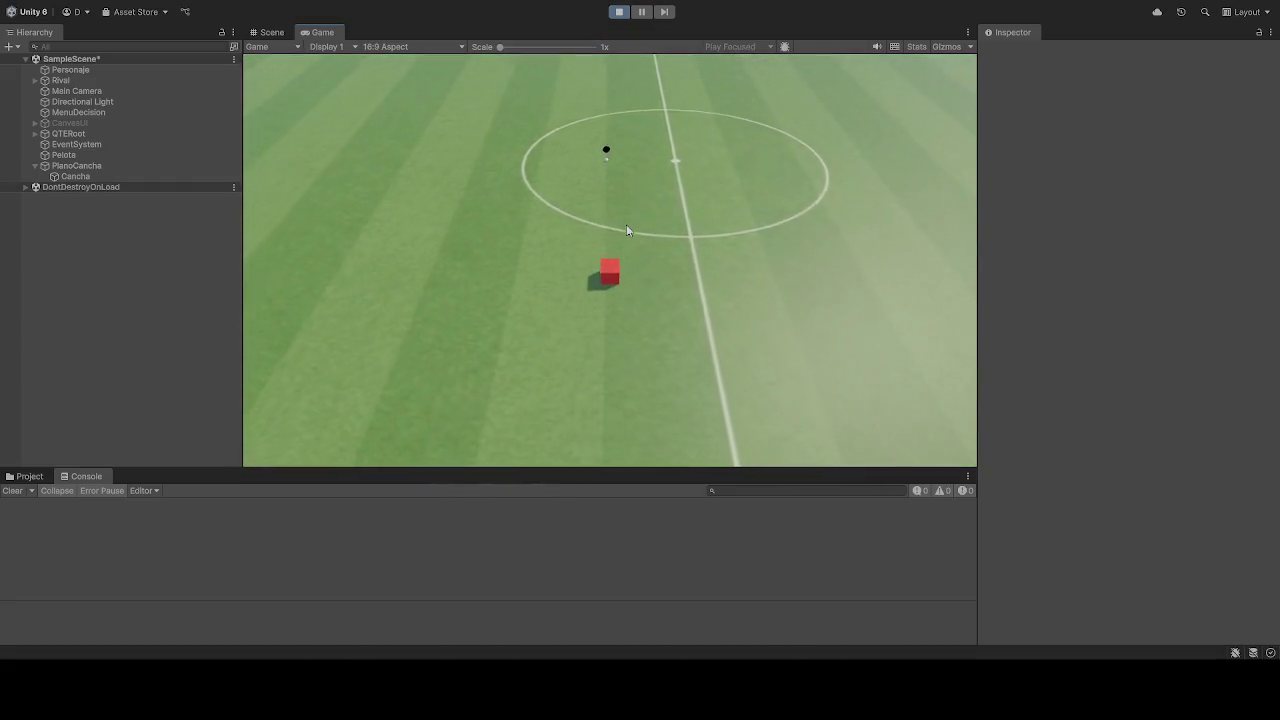
- Move the red cube toward the near sideline and left, then upfield and back toward the camera
key("s")
key("a")
key("a")
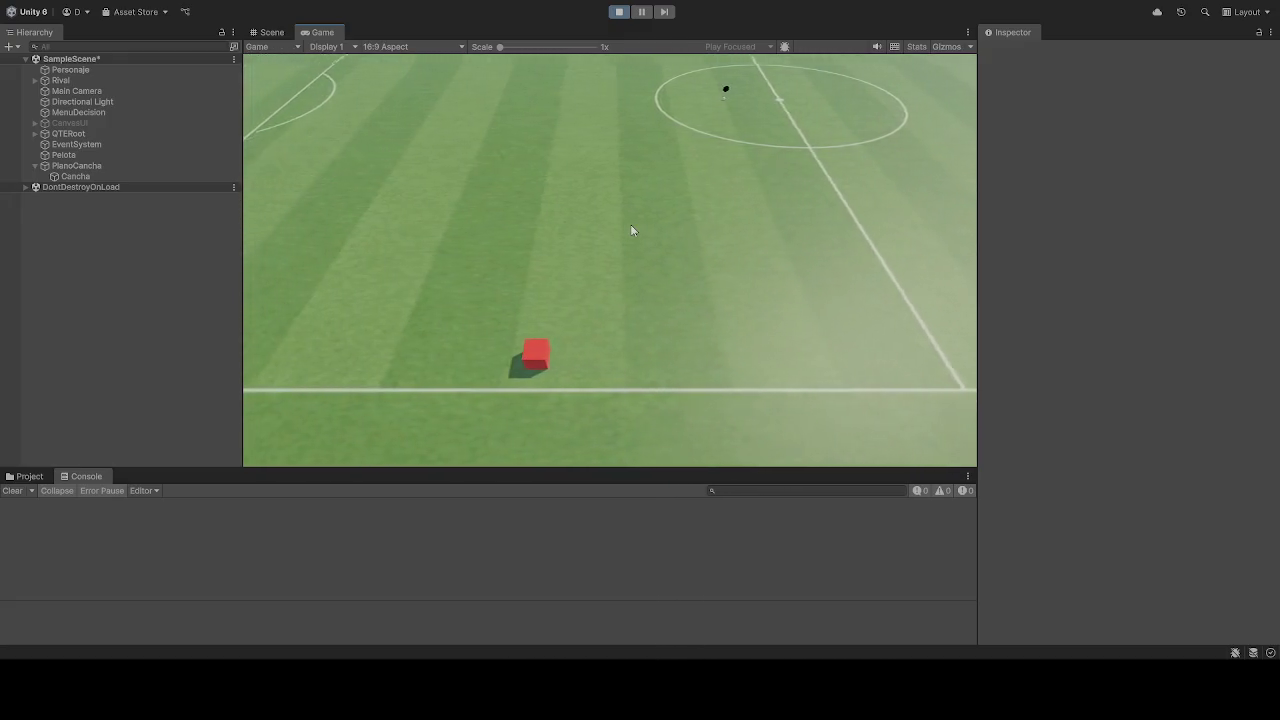
key("w")
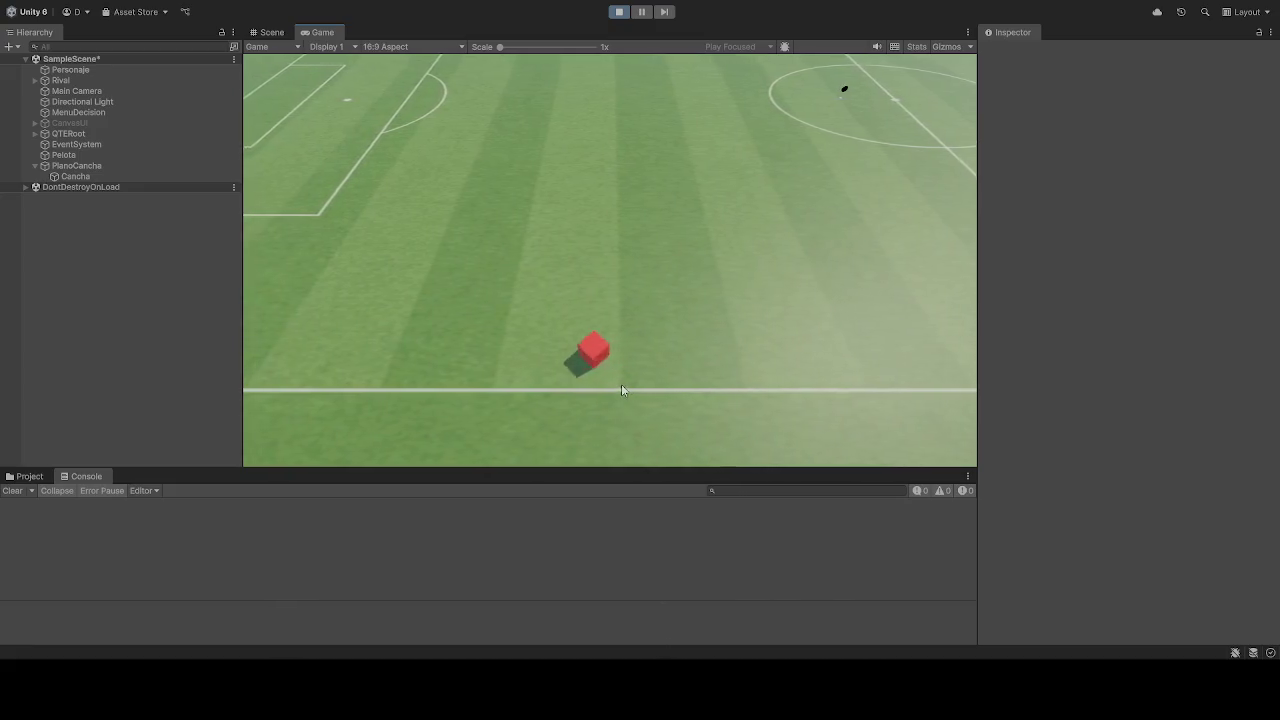
key("w")
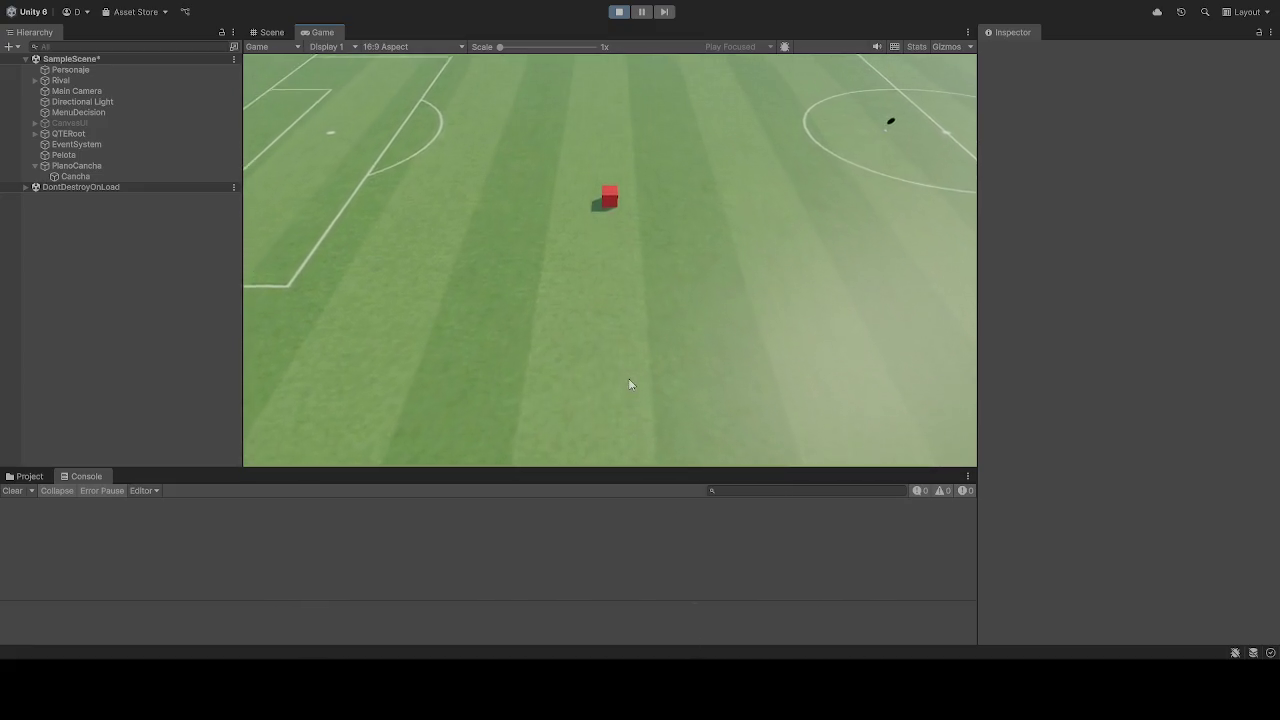
key("w")
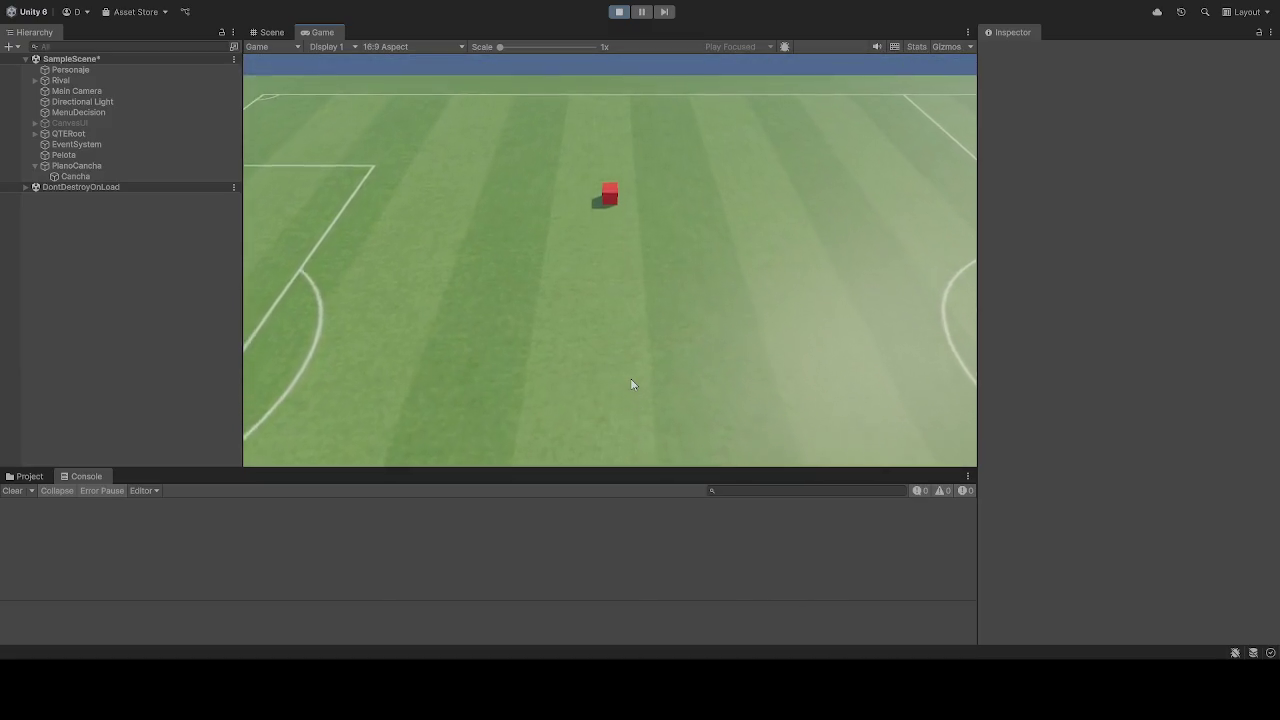
key("s")
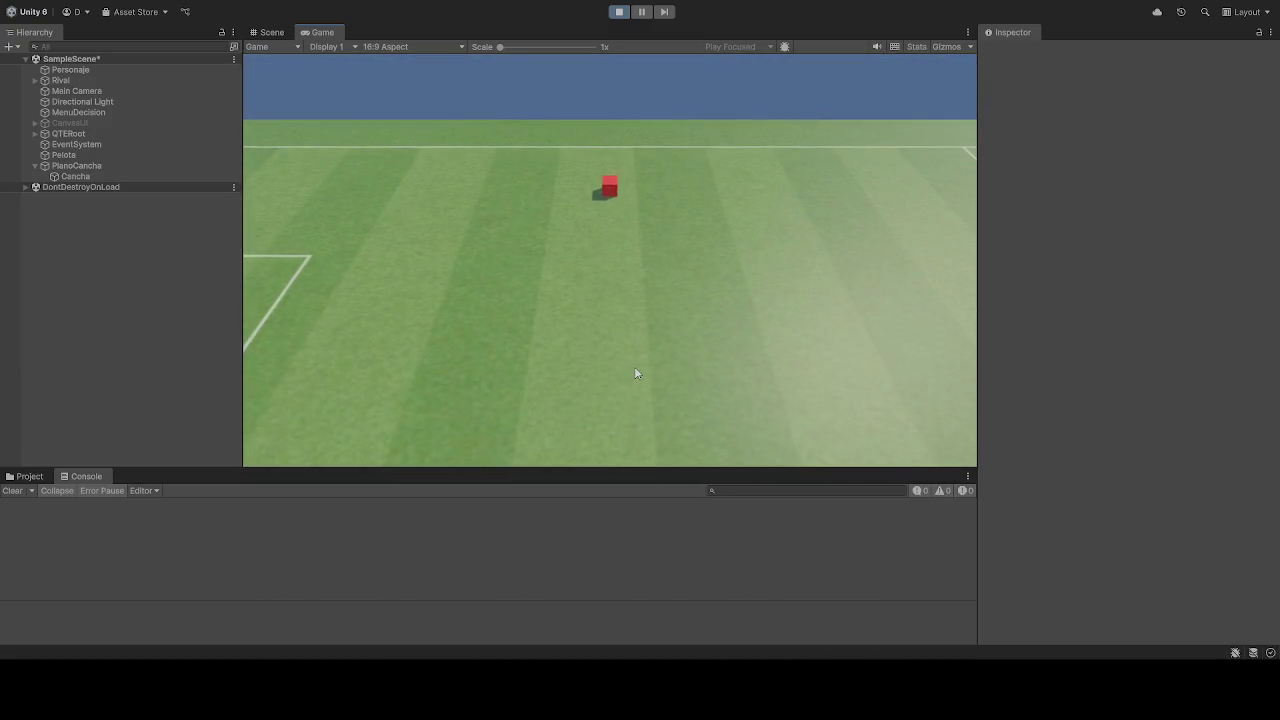
key("s")
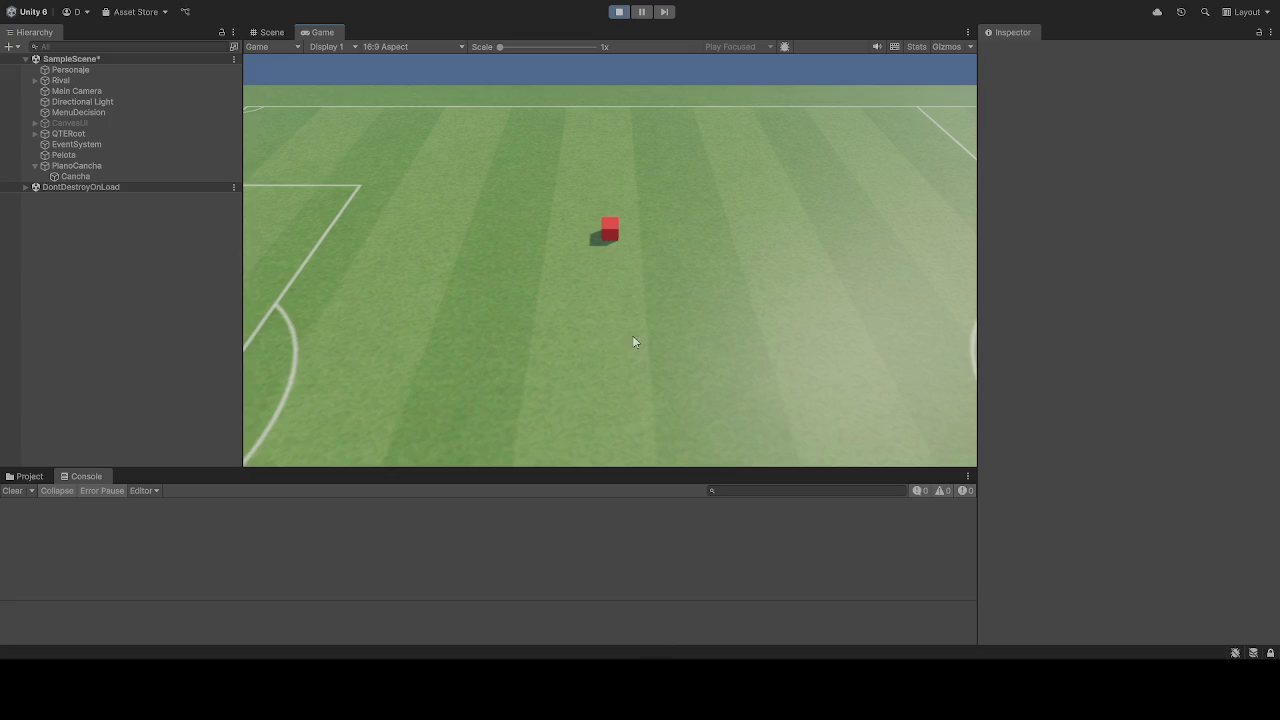
- Restart and stop the game, then review the Main Camera's Camara Simple TV limits in the Inspector
left_click(626, 19)
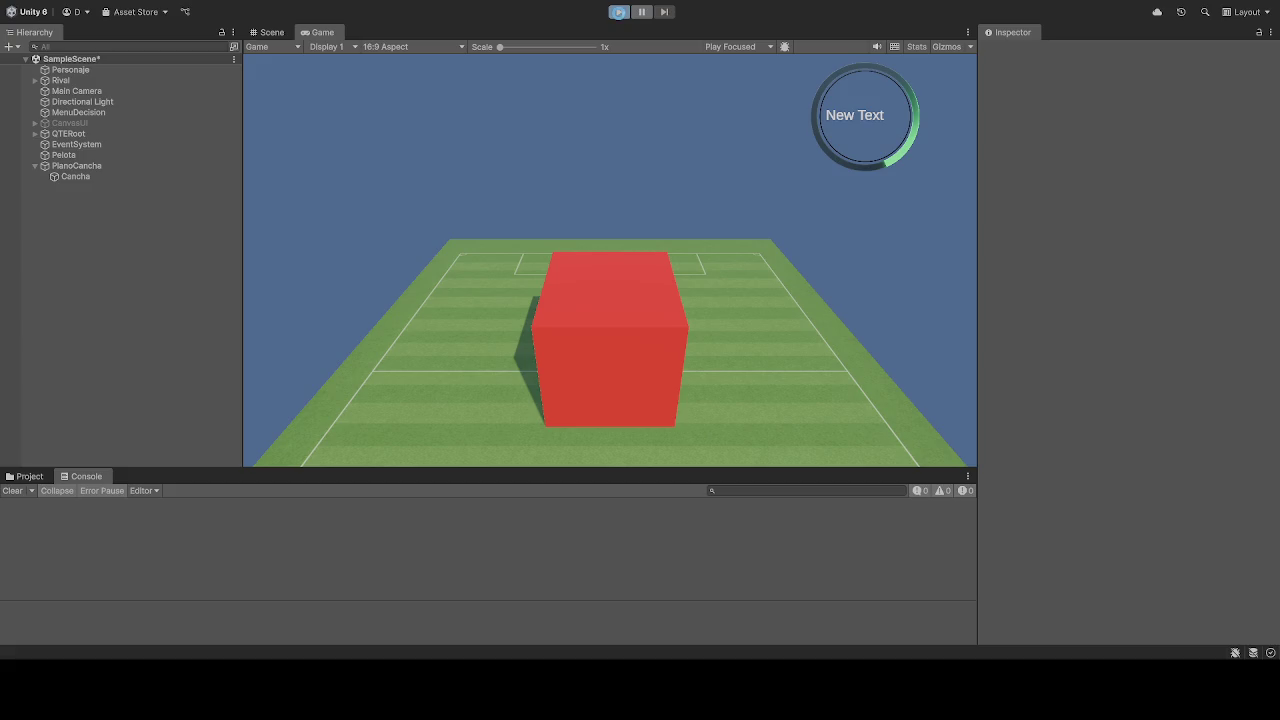
left_click(618, 12)
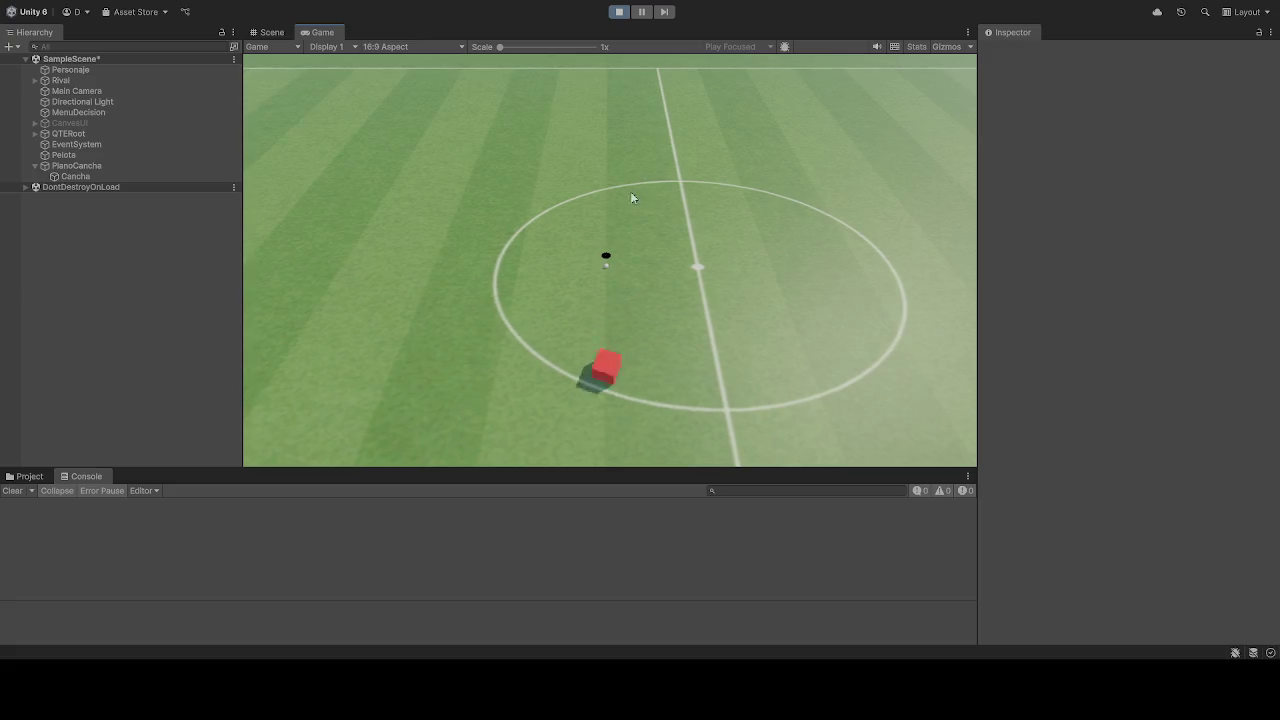
left_click(618, 12)
left_click(79, 91)
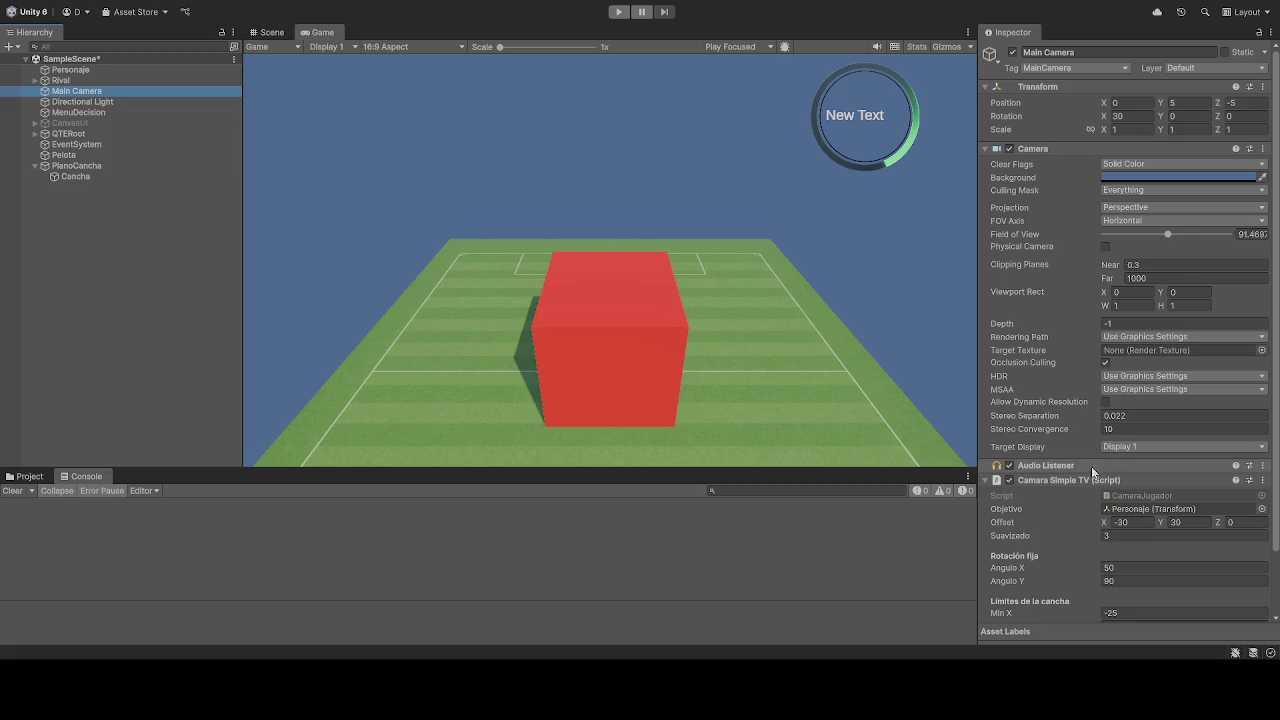
scroll(1085, 514, "down", 3)
scroll(1084, 513, "down", 2)
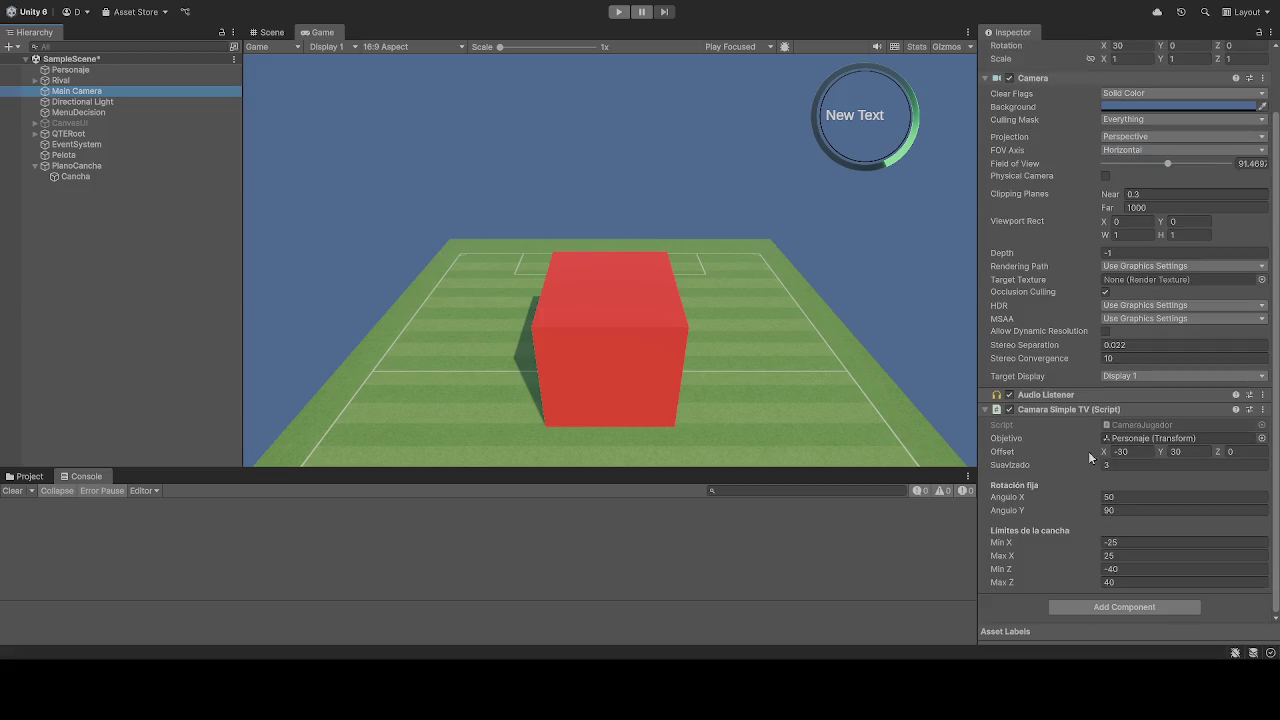
scroll(1078, 470, "up", 2)
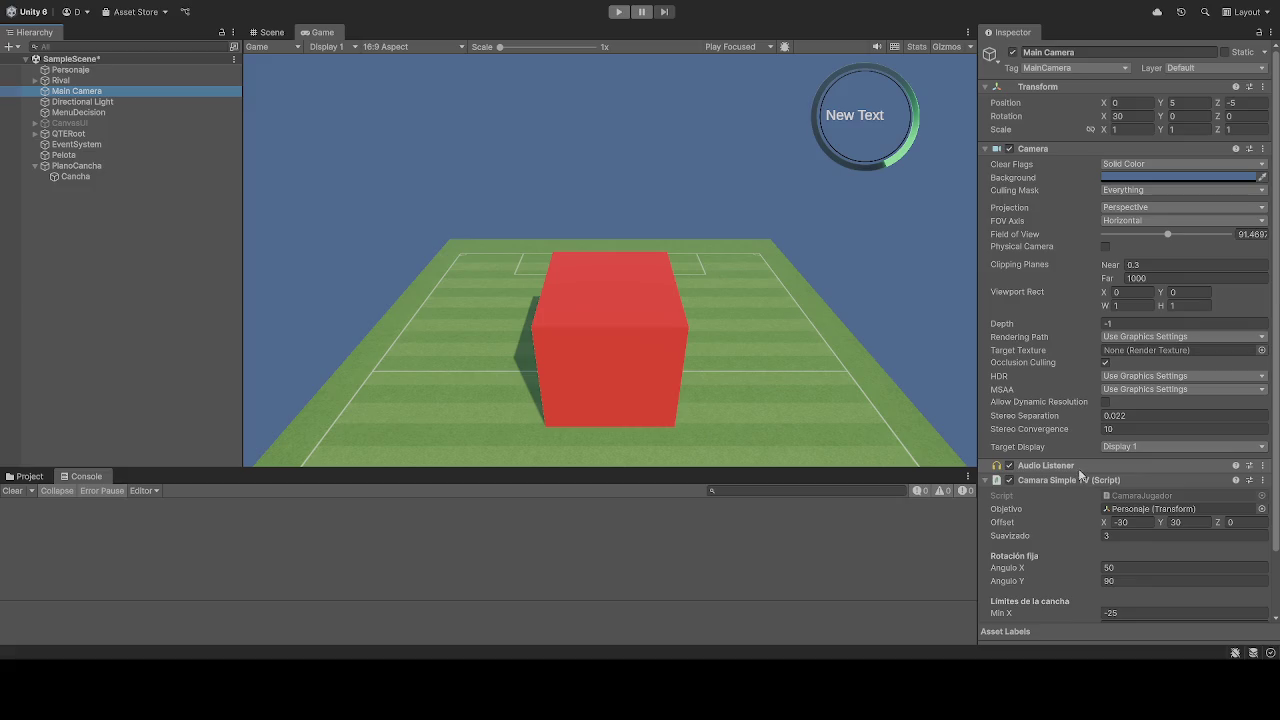
- Play-test the camera, moving the red cube down, up past the ball and back beside it, then stop
left_click(619, 12)
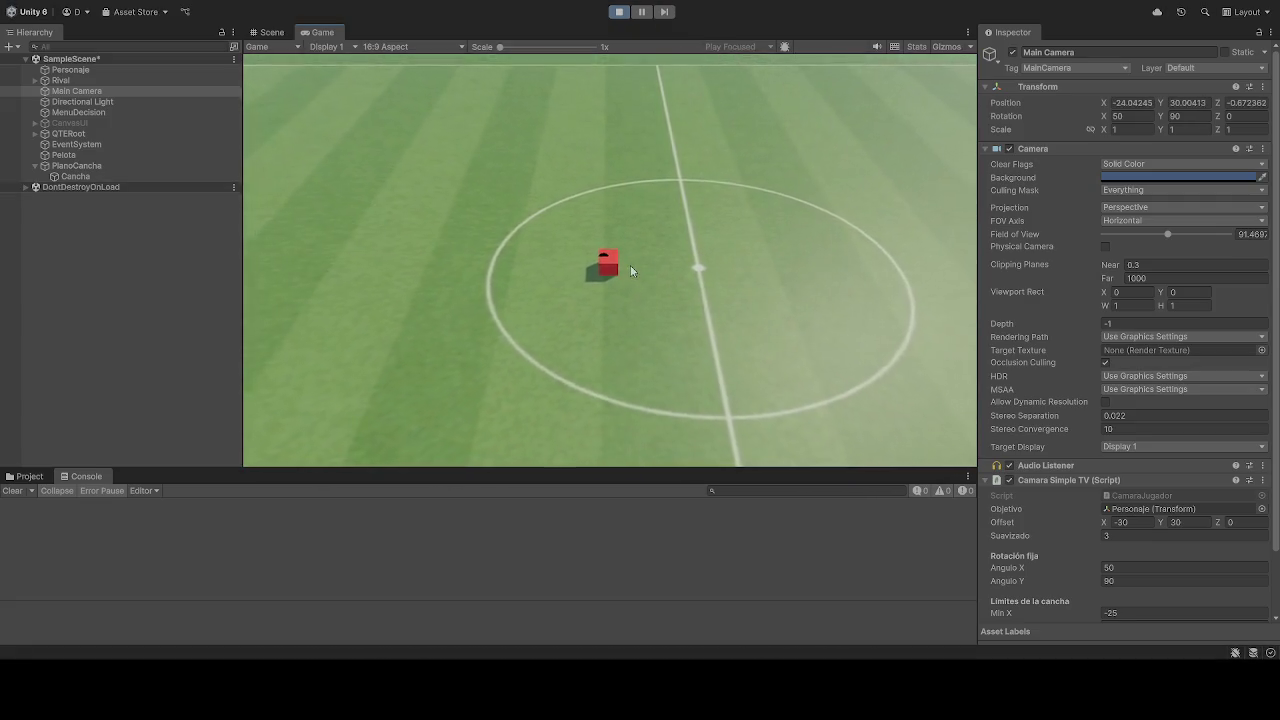
key("s")
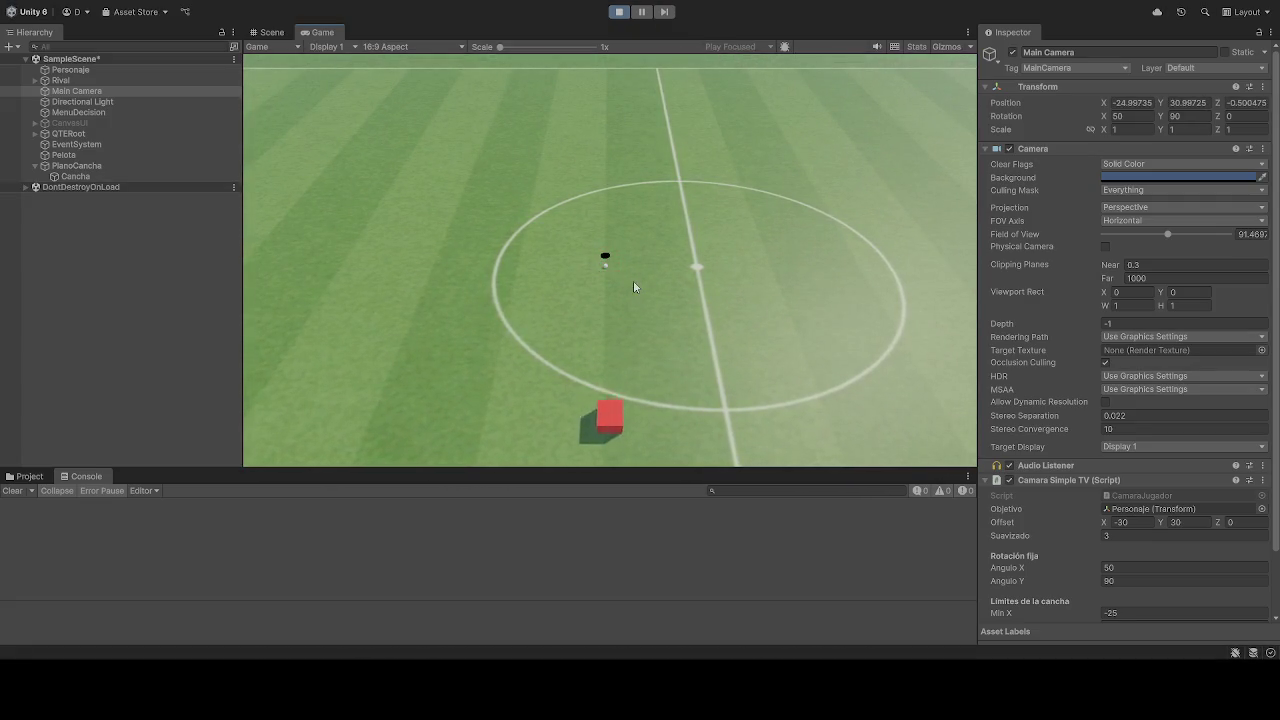
key("w")
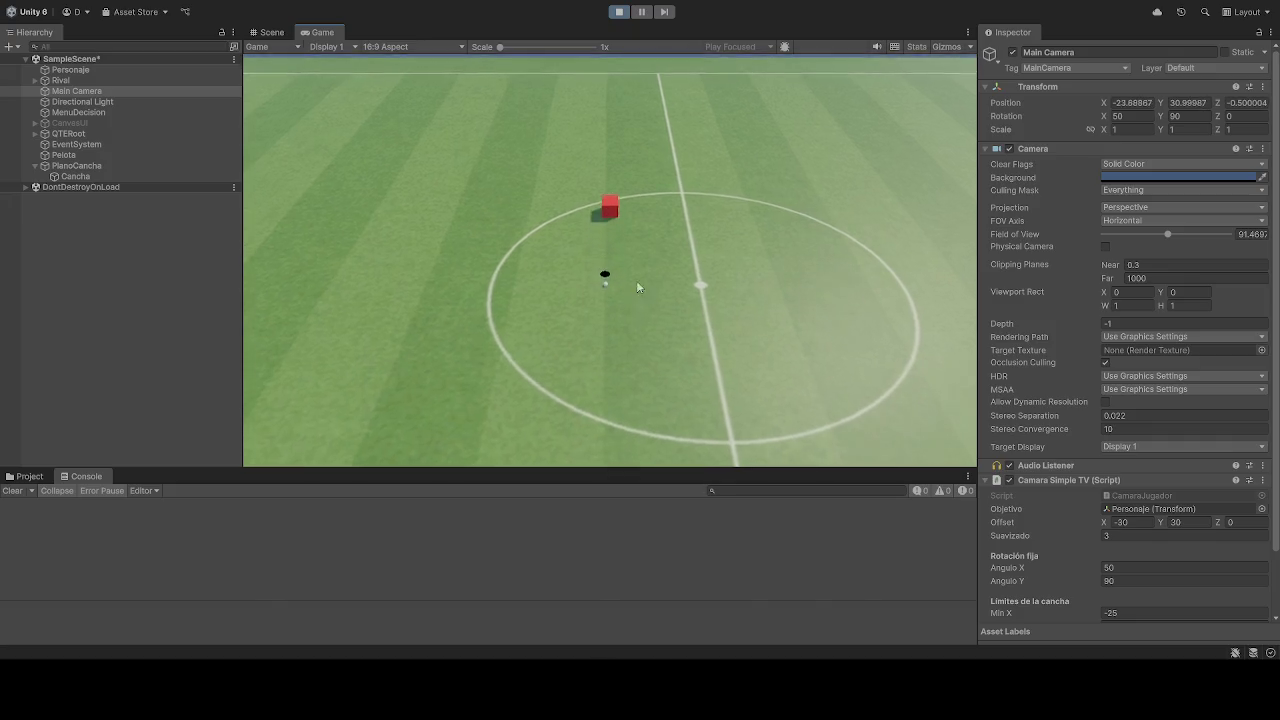
key("s")
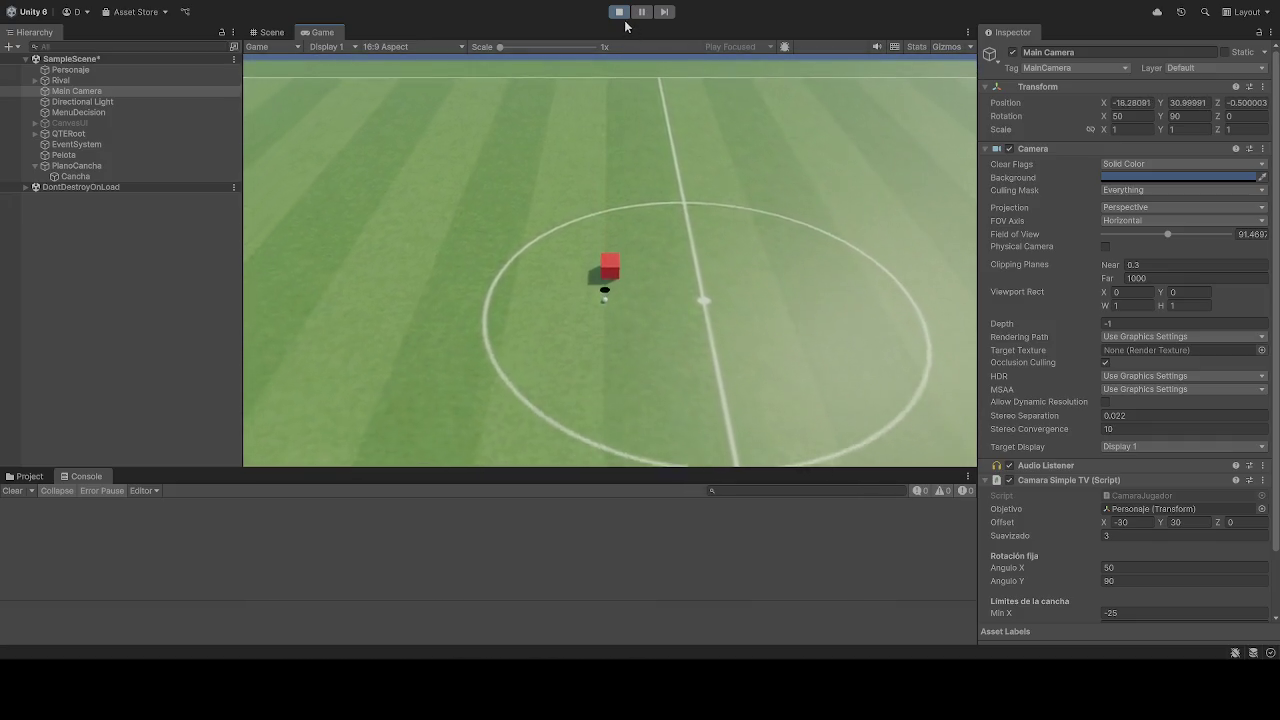
left_click(621, 13)
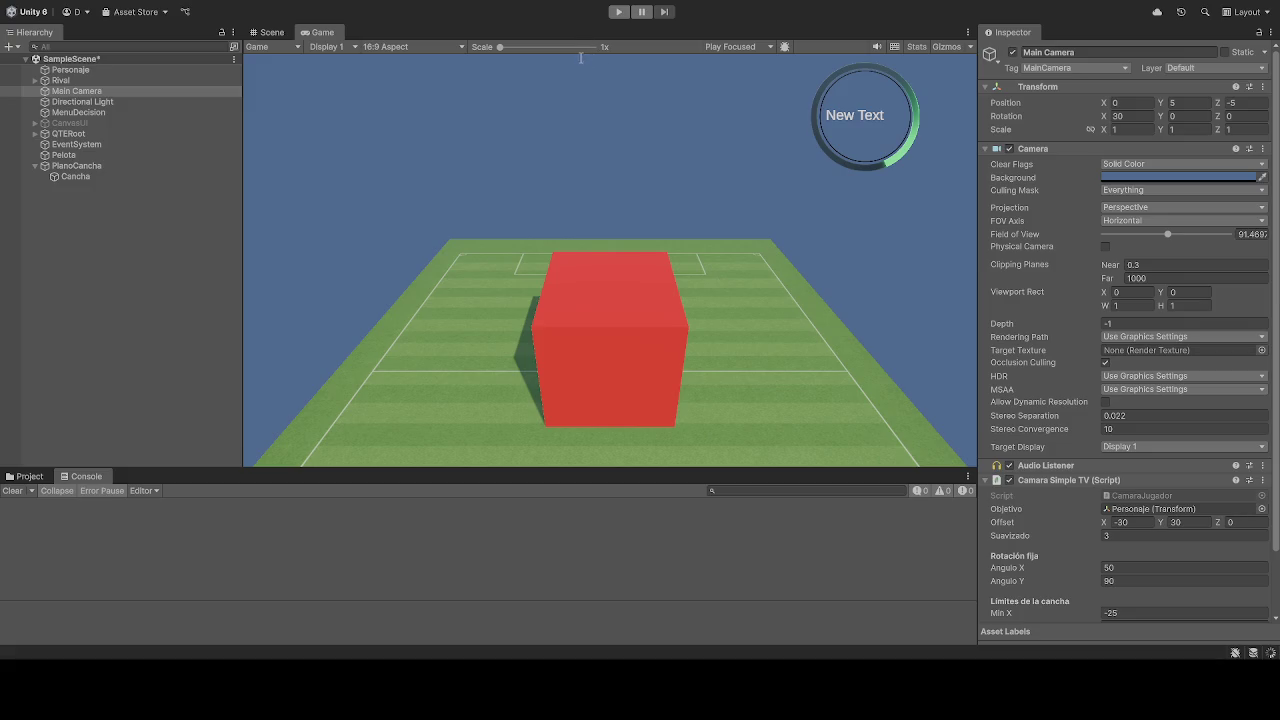
- Test the real-sideline limits by steering the cube down, left, up and back, then restart the game
left_click(618, 11)
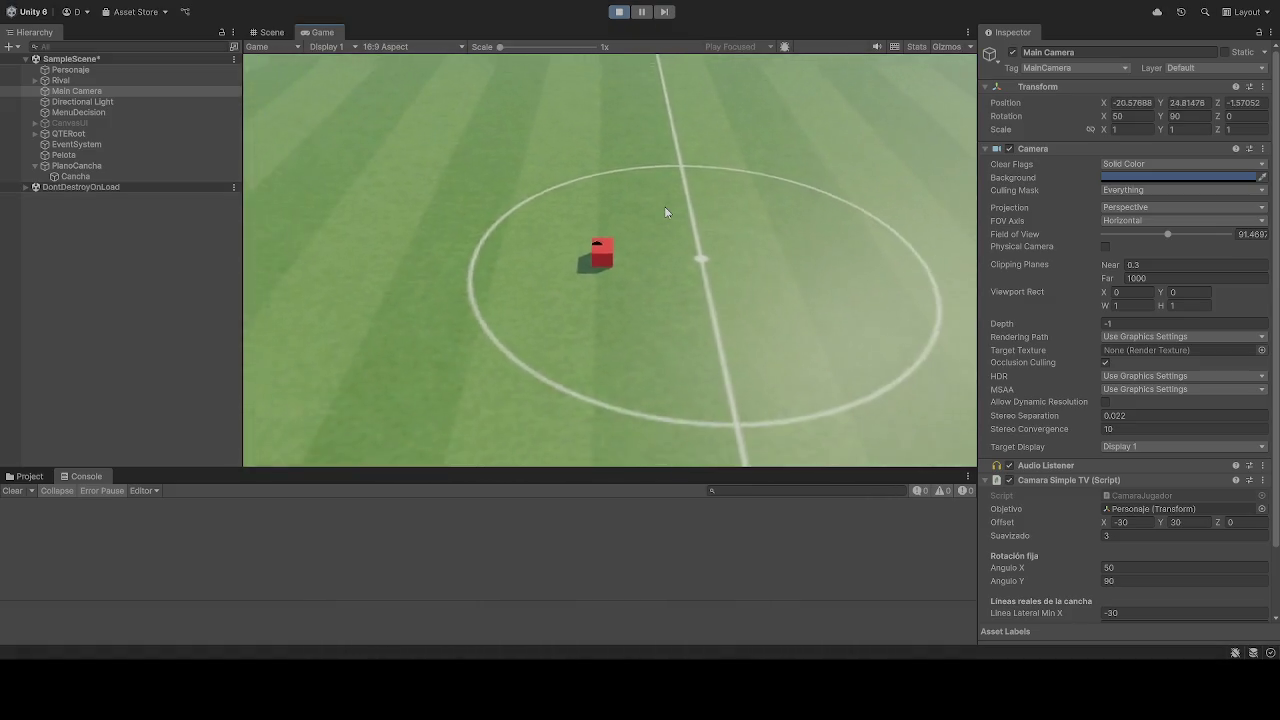
key("s")
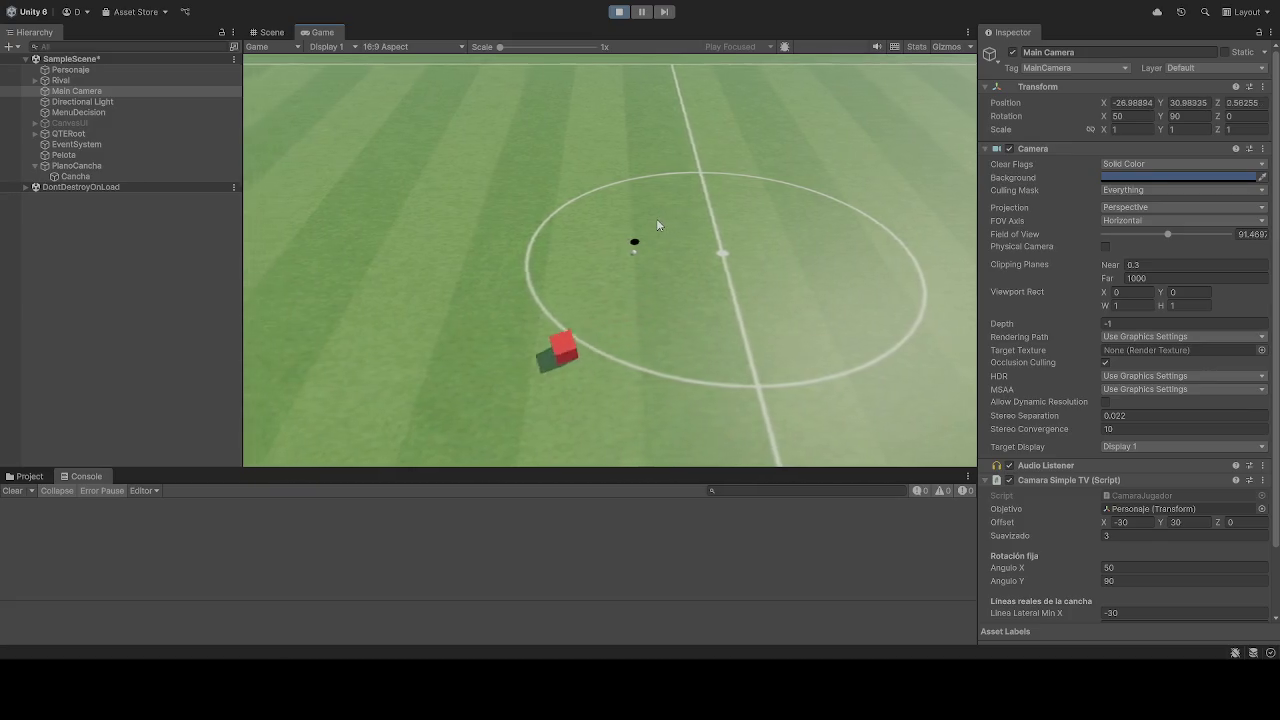
key("a")
key("w")
key("s")
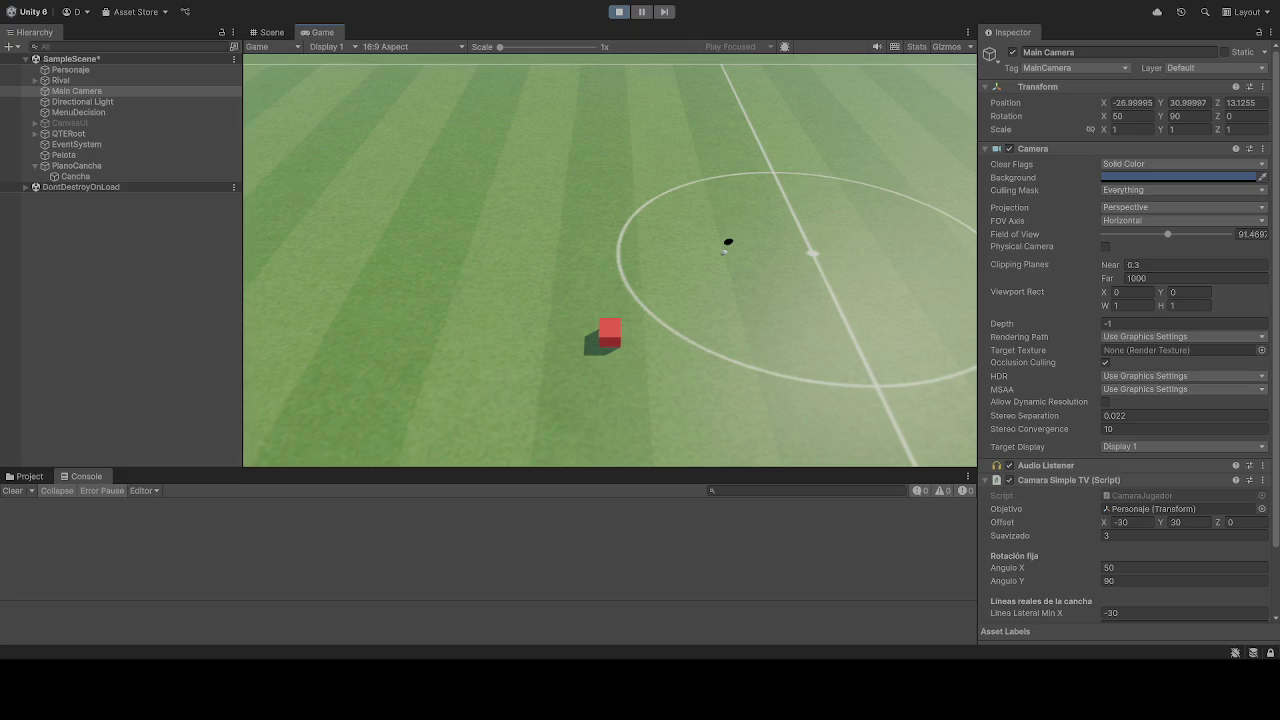
left_click(618, 11)
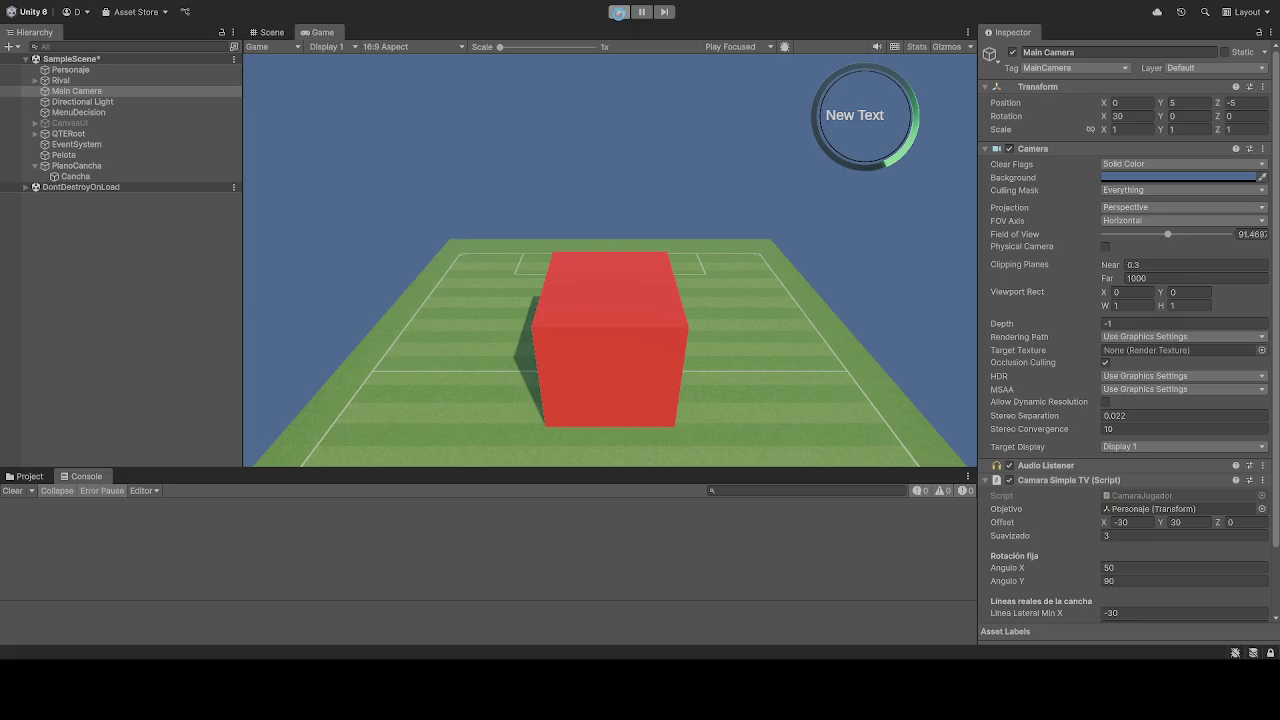
left_click(618, 12)
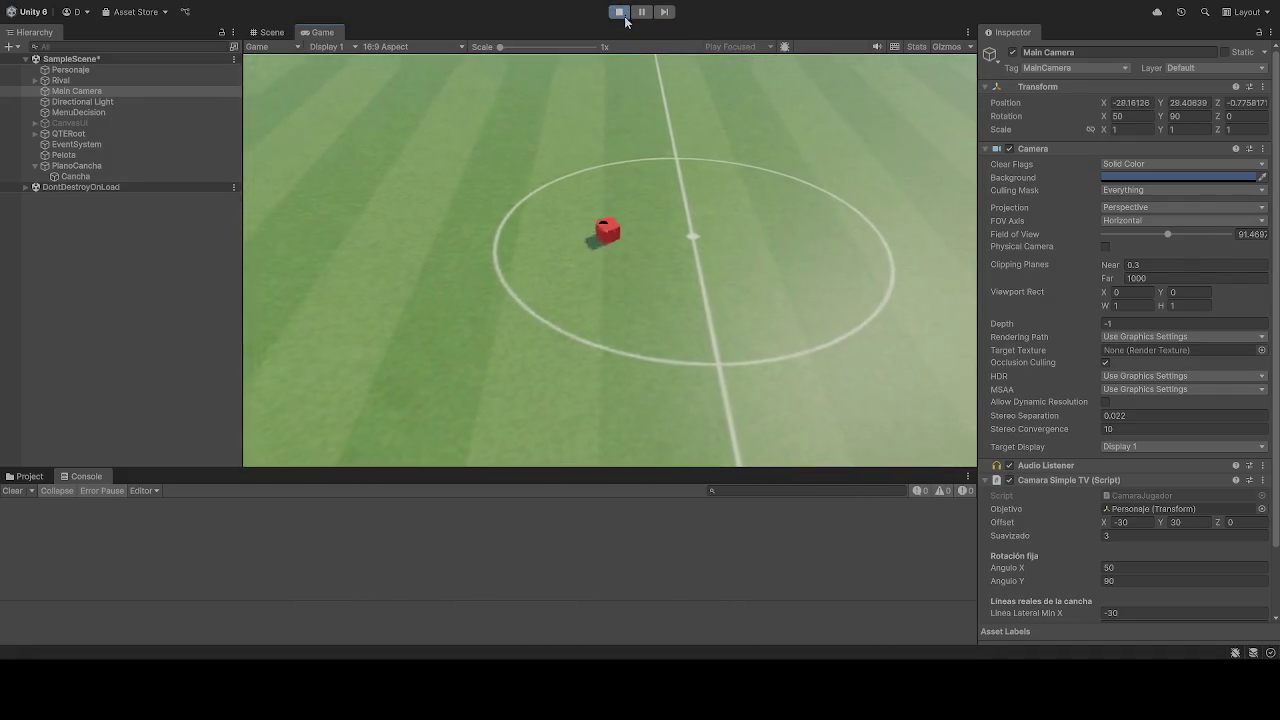
- Move the red cube down away from the ball and left while the camera follows, then stop
key("s")
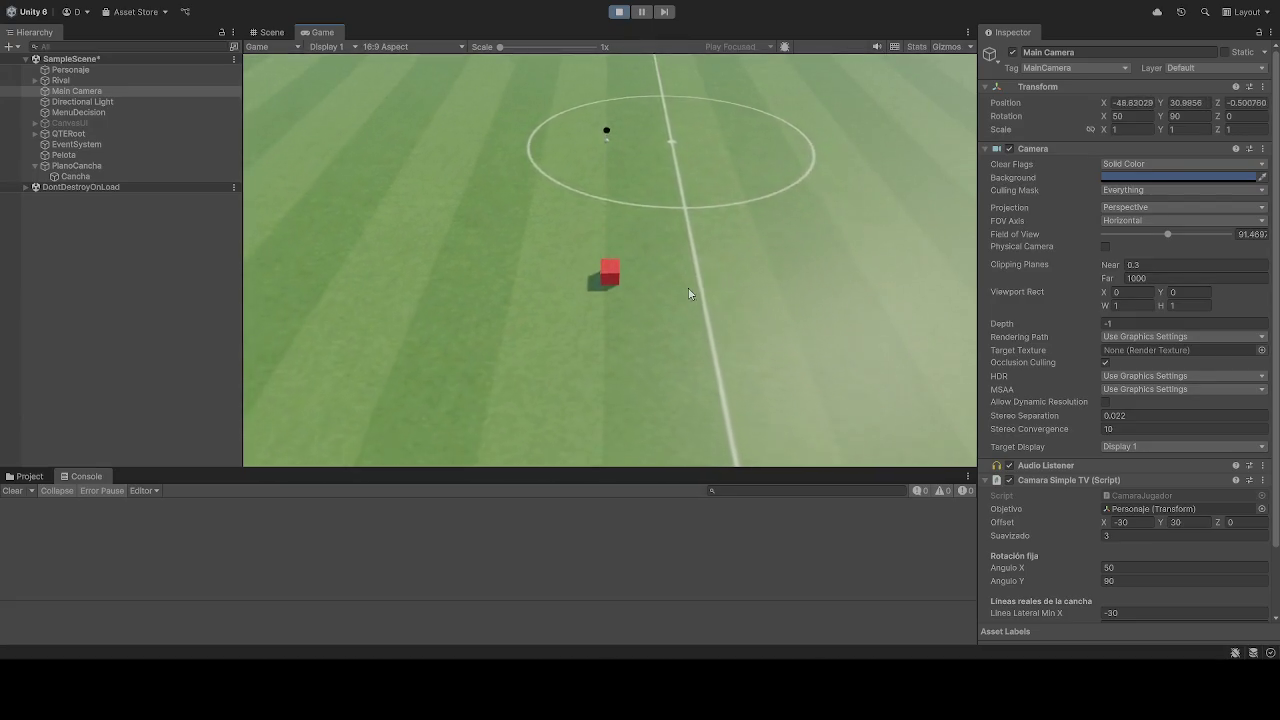
key("a")
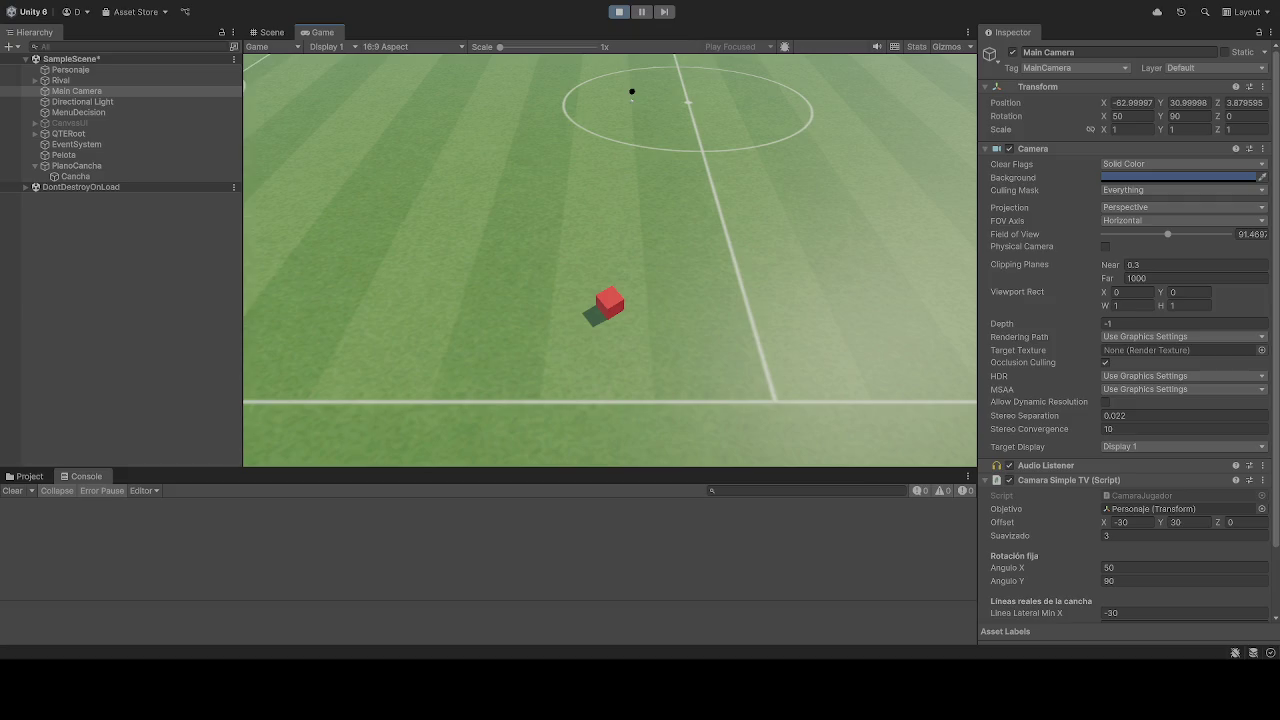
left_click(619, 12)
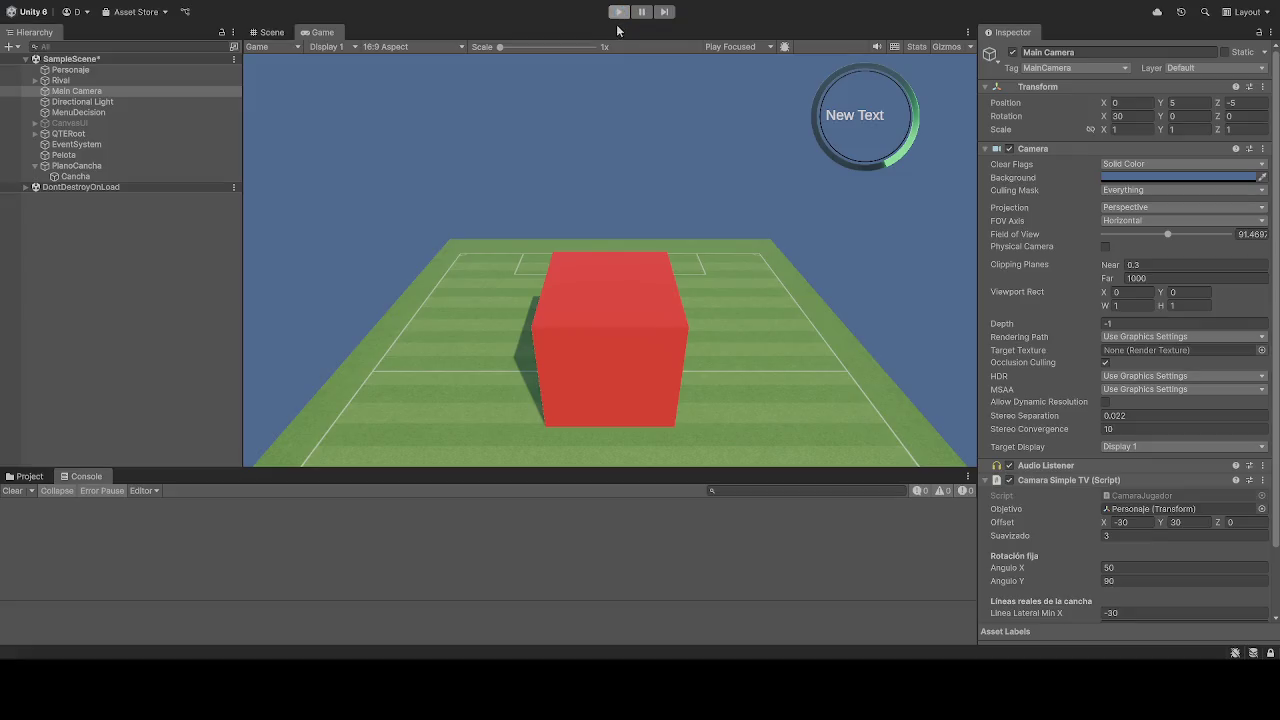
- Start another camera test run with the red cube, then stop the game
left_click(619, 12)
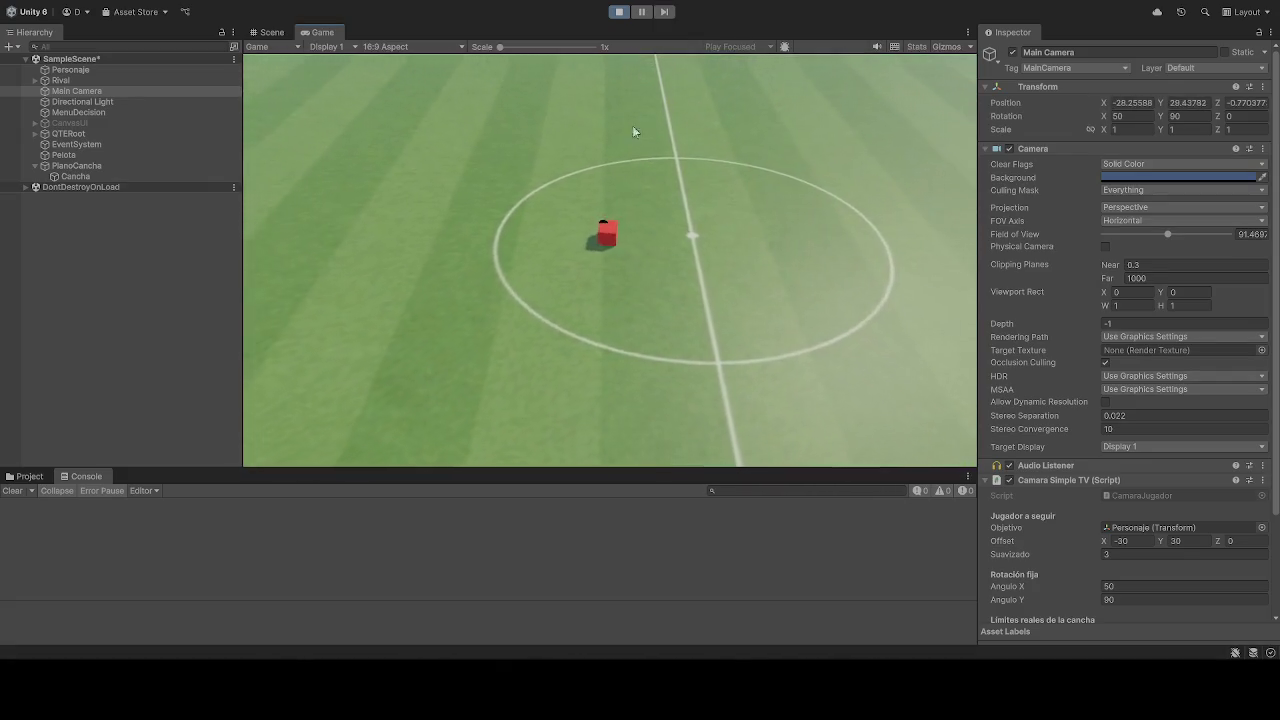
left_click(620, 12)
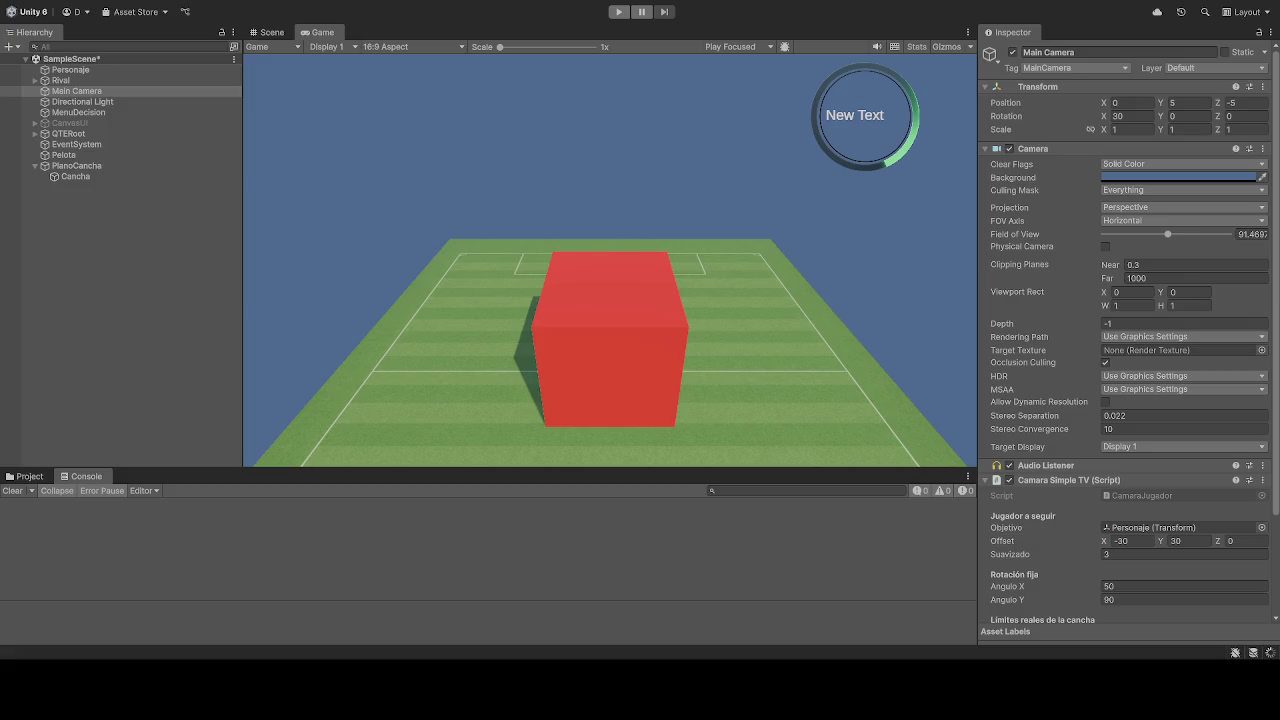
- Scroll the Inspector to the Lineas Lateral Min X field and run the game again
scroll(1135, 580, "down", 1)
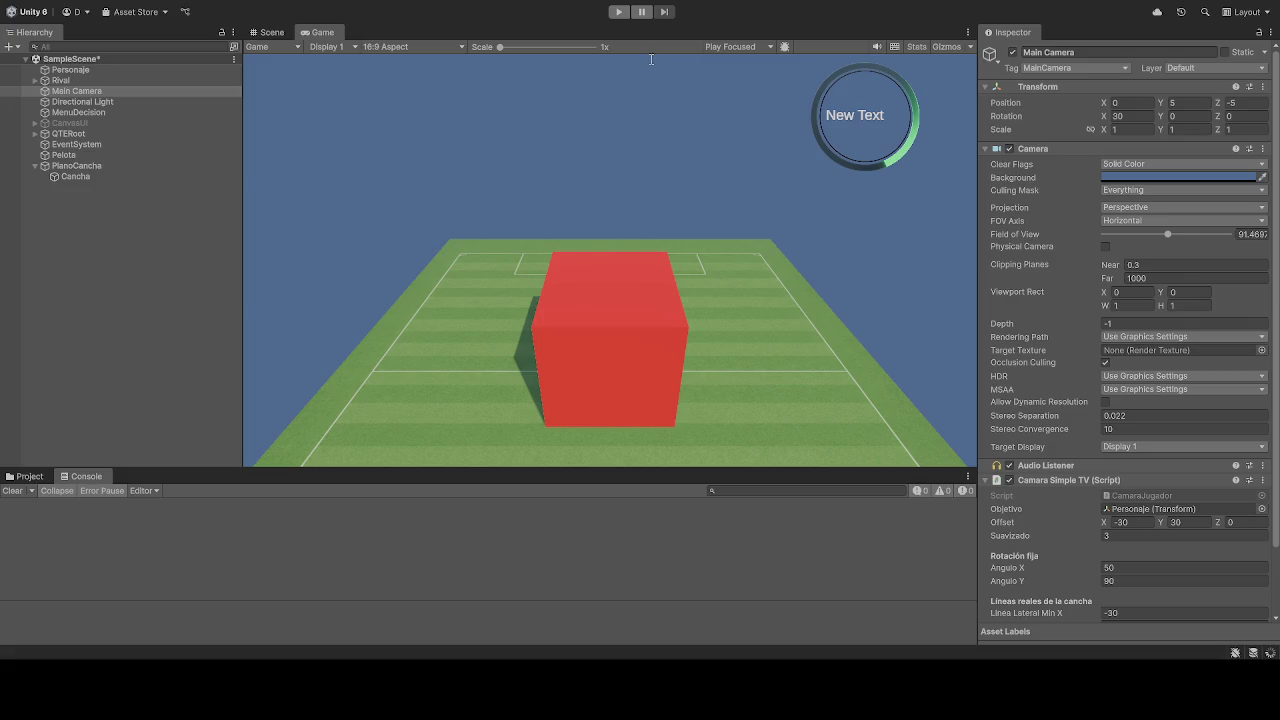
left_click(618, 13)
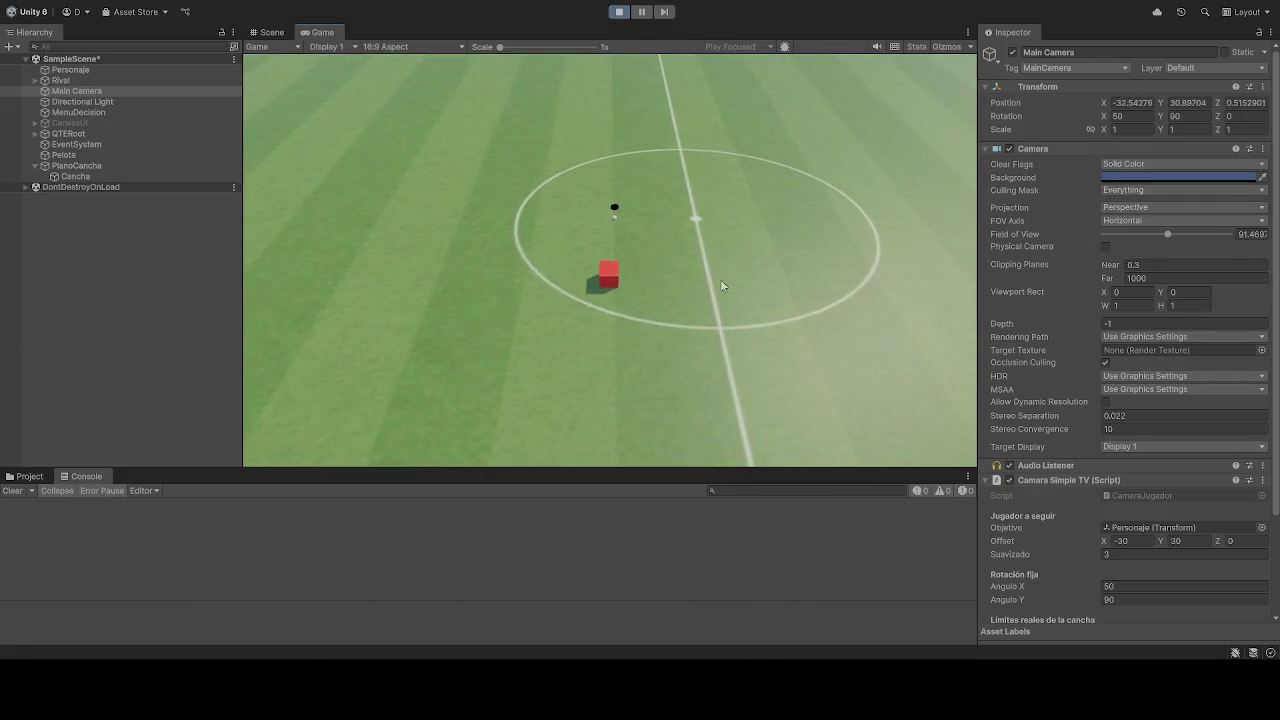
- Stop the game and restart Play mode to test the camera following the red cube
left_click(619, 11)
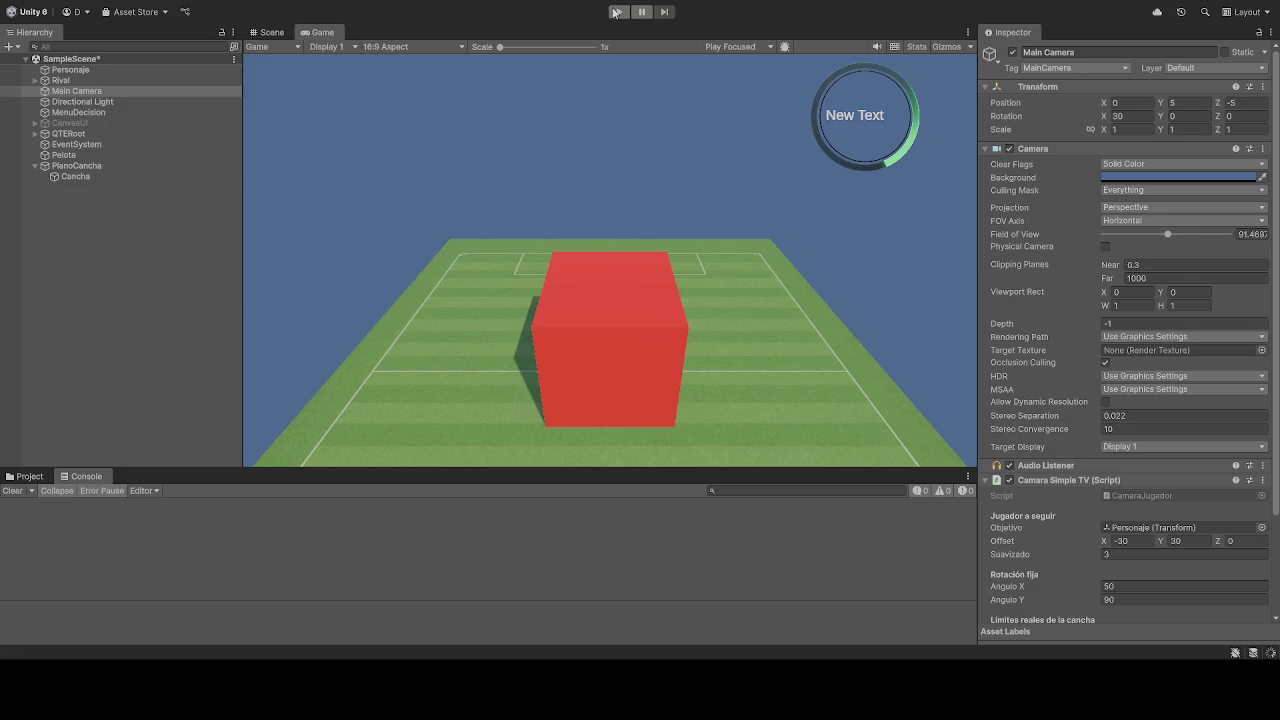
left_click(616, 12)
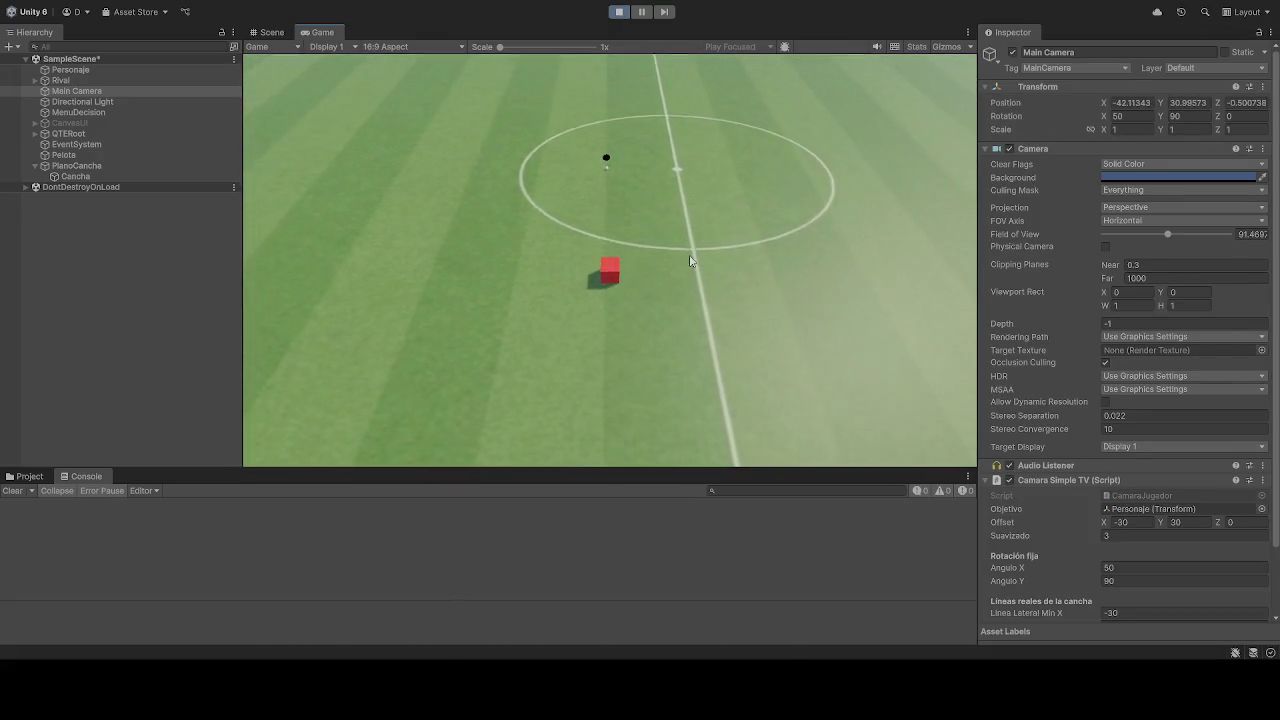
- Steer the red cube toward the near sideline with A, then stop the scene
key("a")
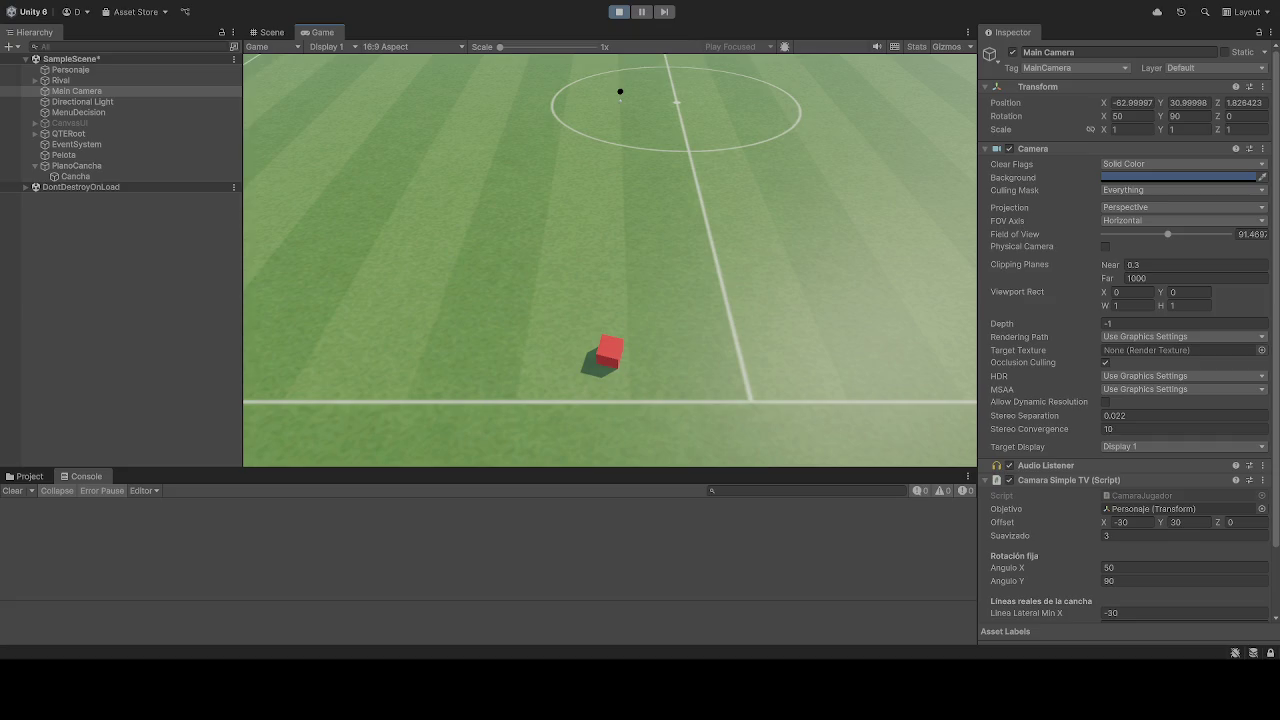
left_click(619, 11)
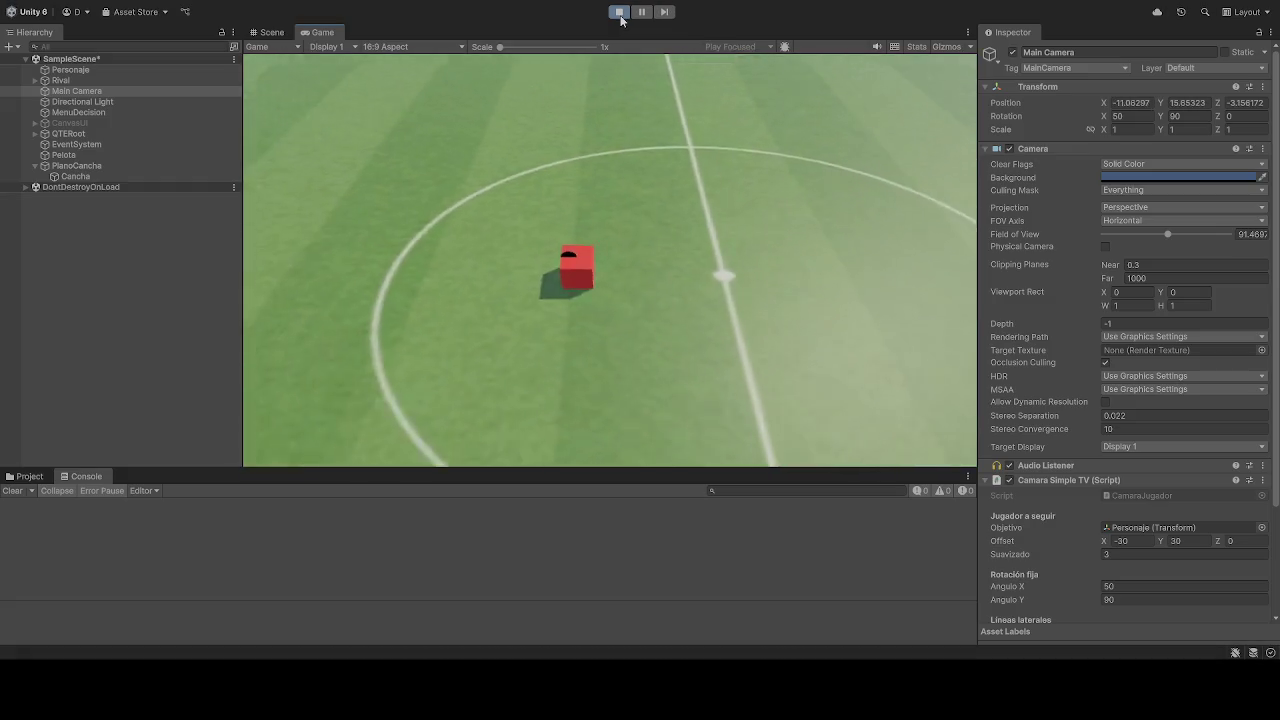
- Move the red cube down the pitch with S, then back onto the ball with W
key("s")
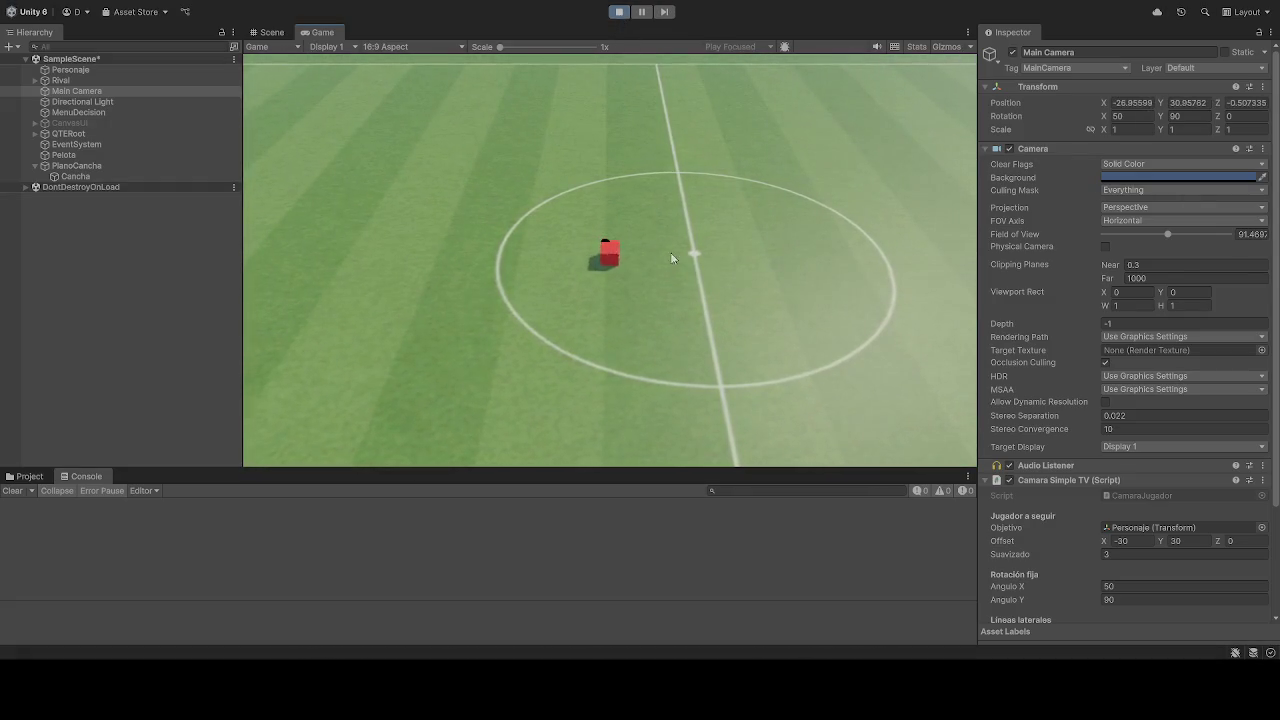
key("w")
key("w")
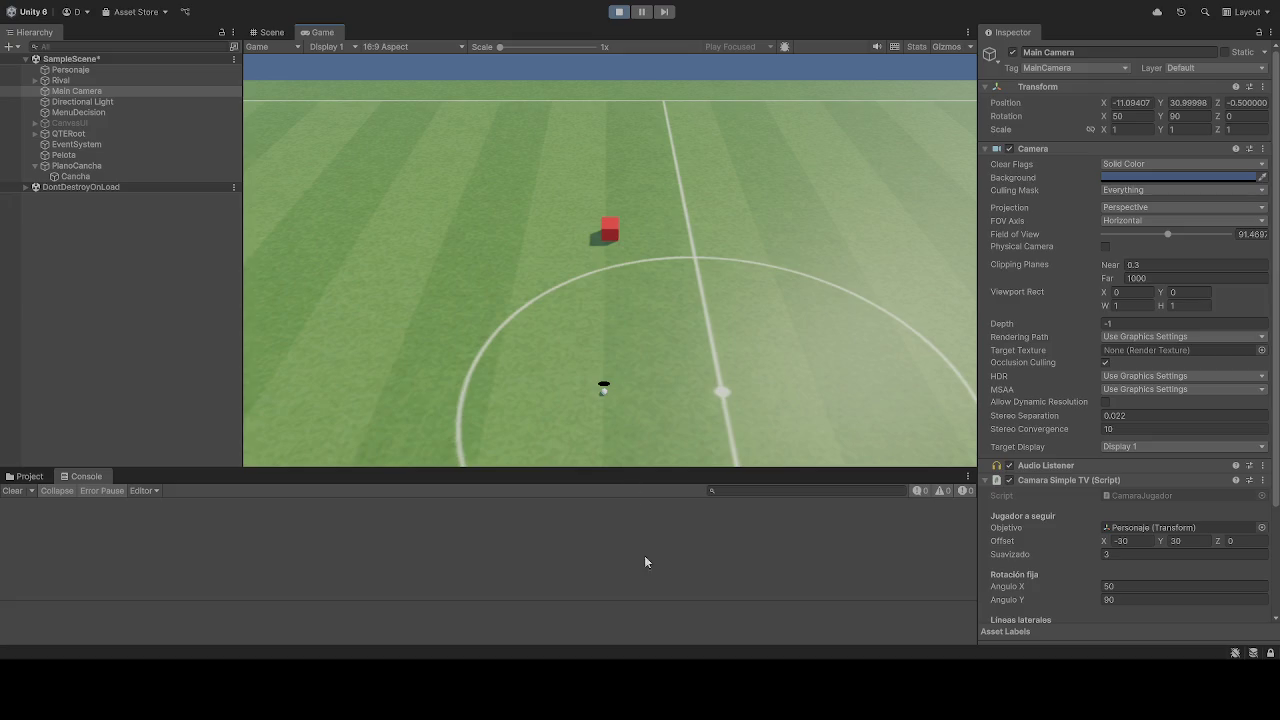
- Stop the scene, then drive the red cube toward the near sideline with S
left_click(619, 11)
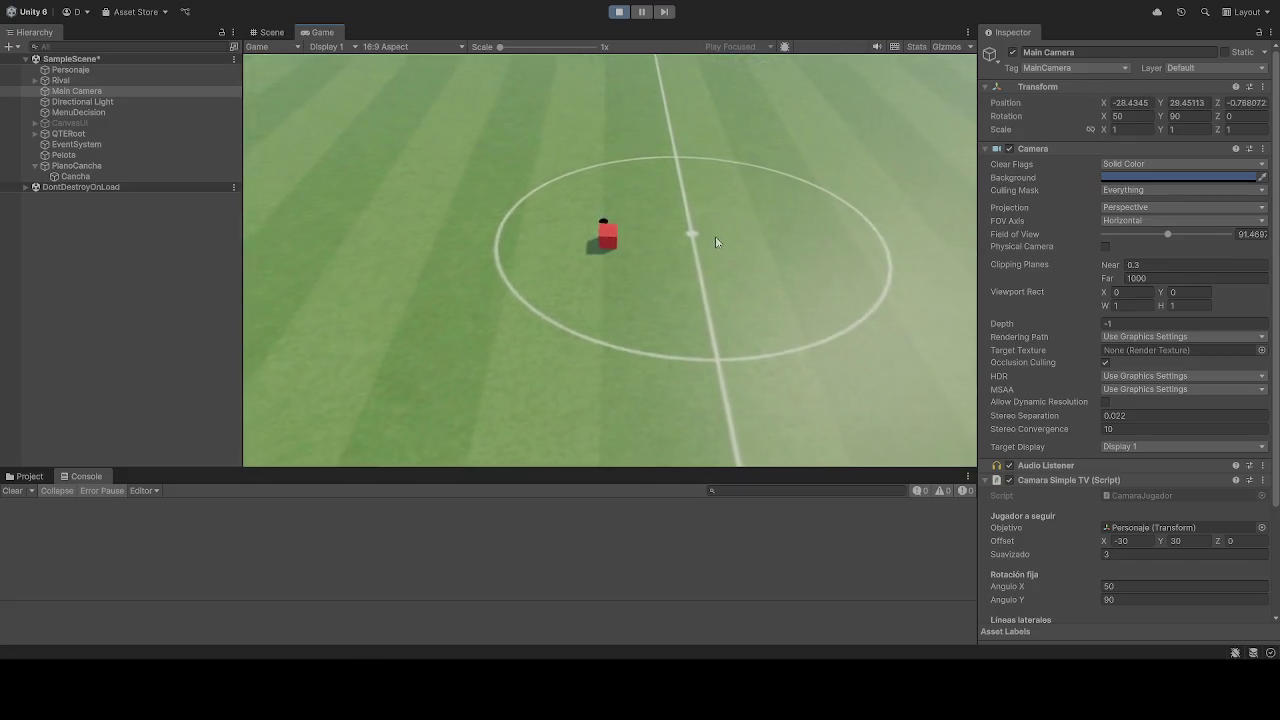
key("s")
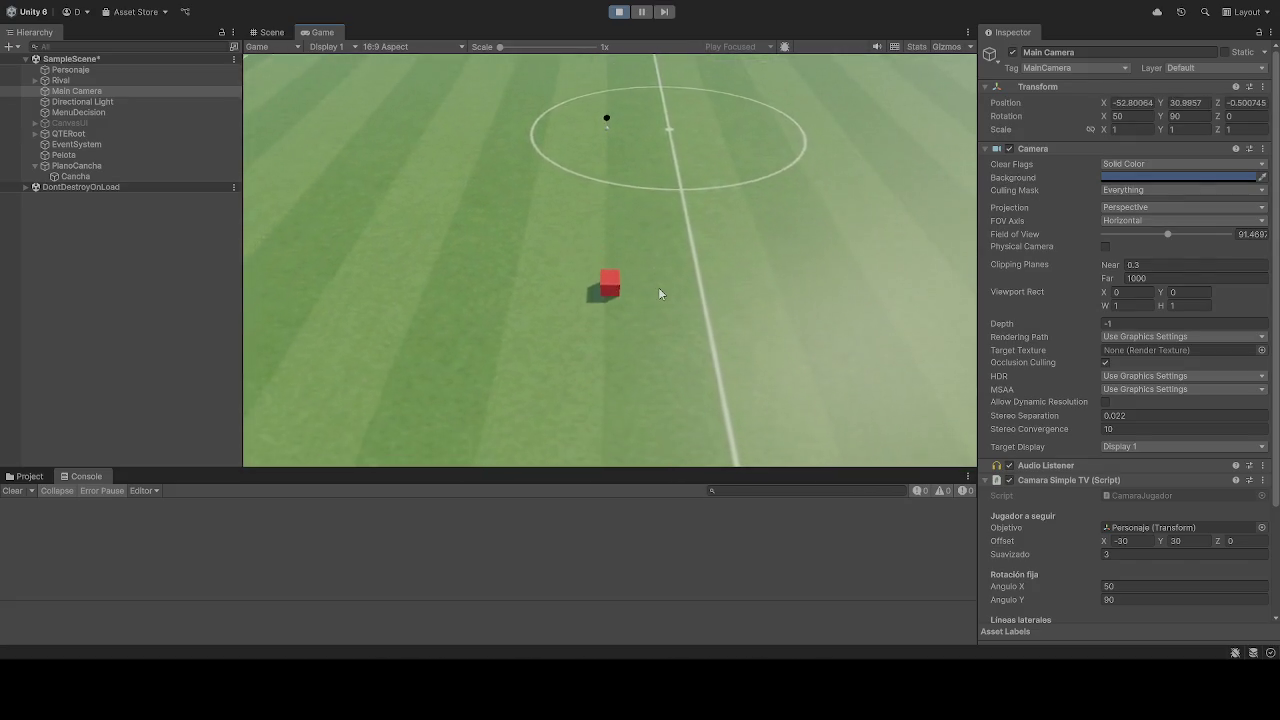
key("s")
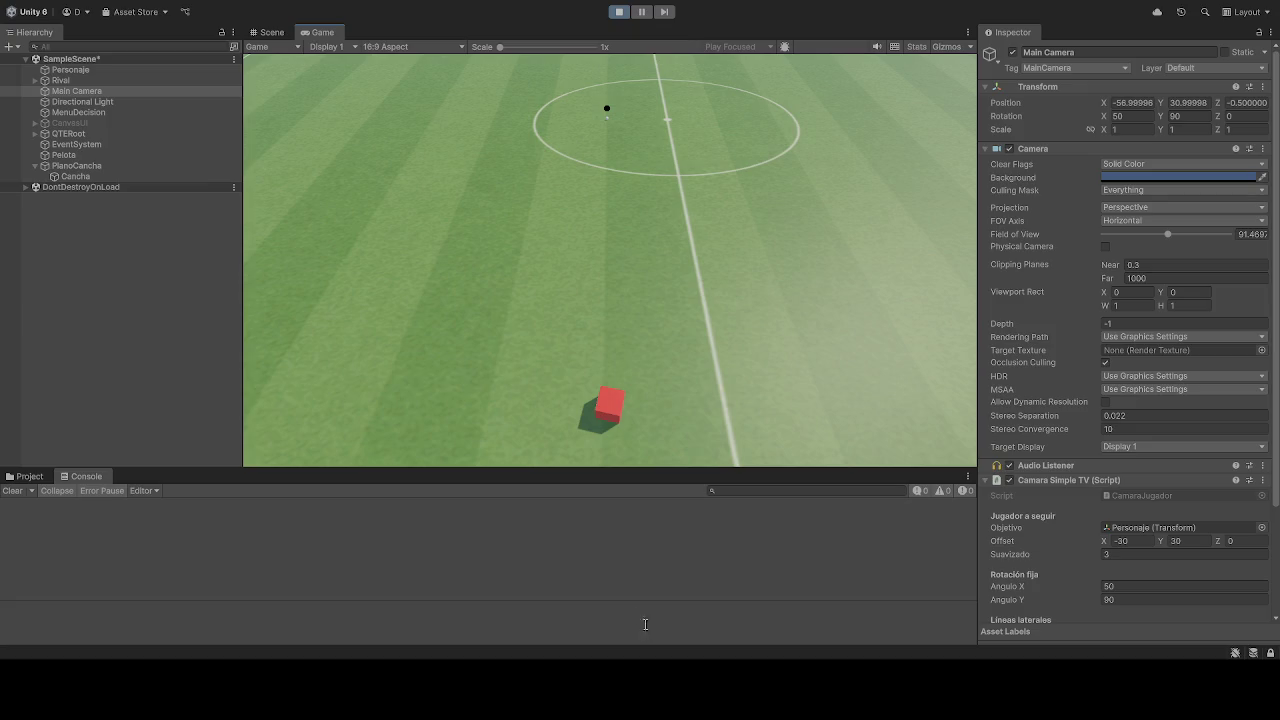
- Move the cube down-field, restart the game, and press the New Text prompt to begin
left_click(620, 12)
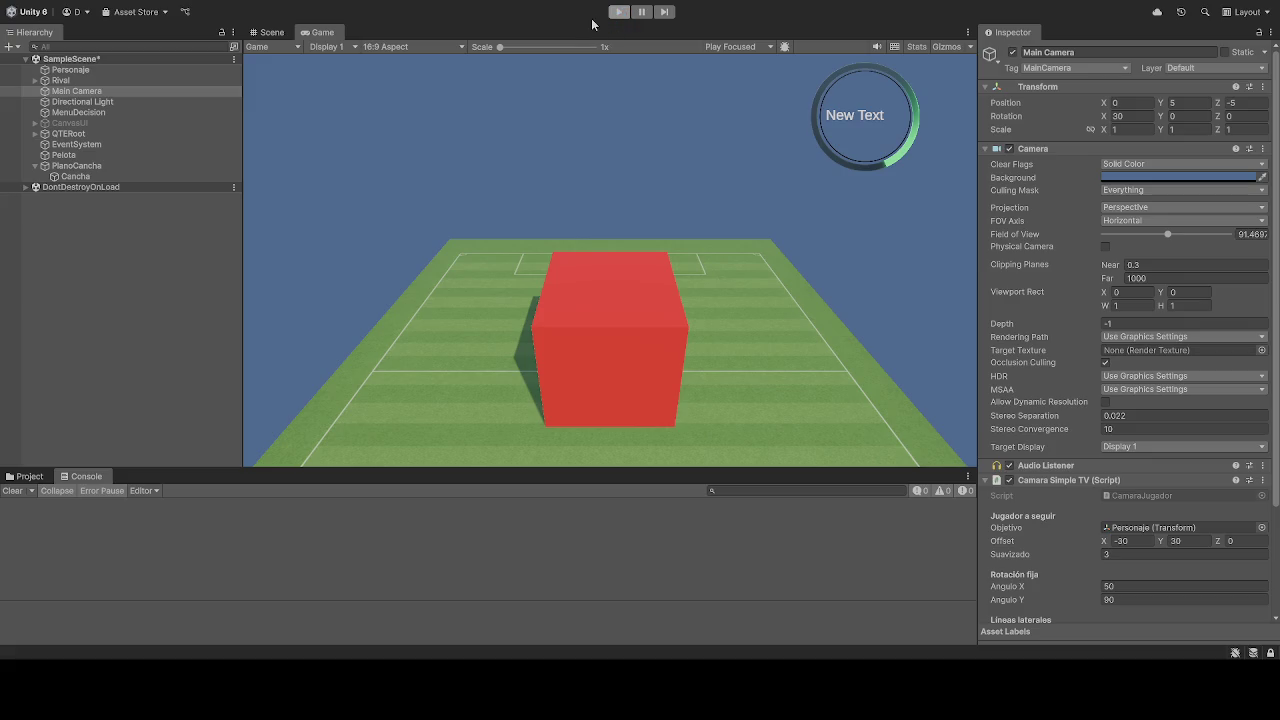
key("s")
key("s")
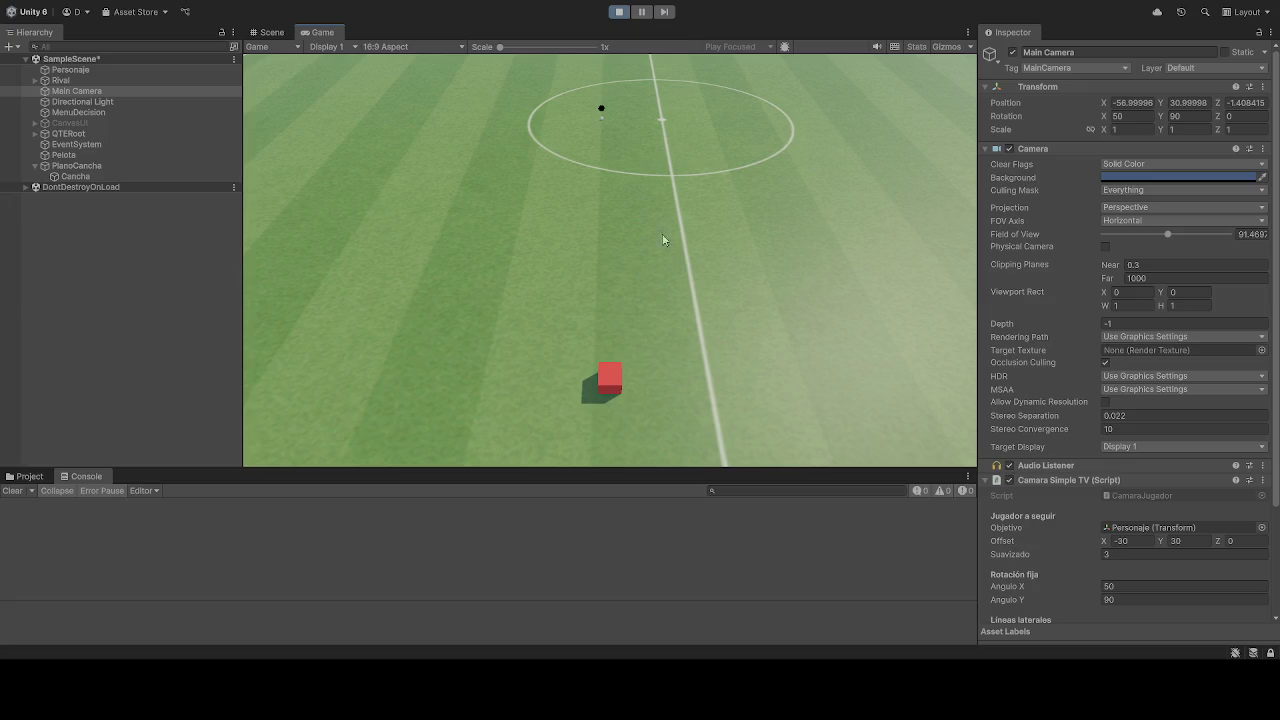
left_click(619, 11)
left_click(619, 11)
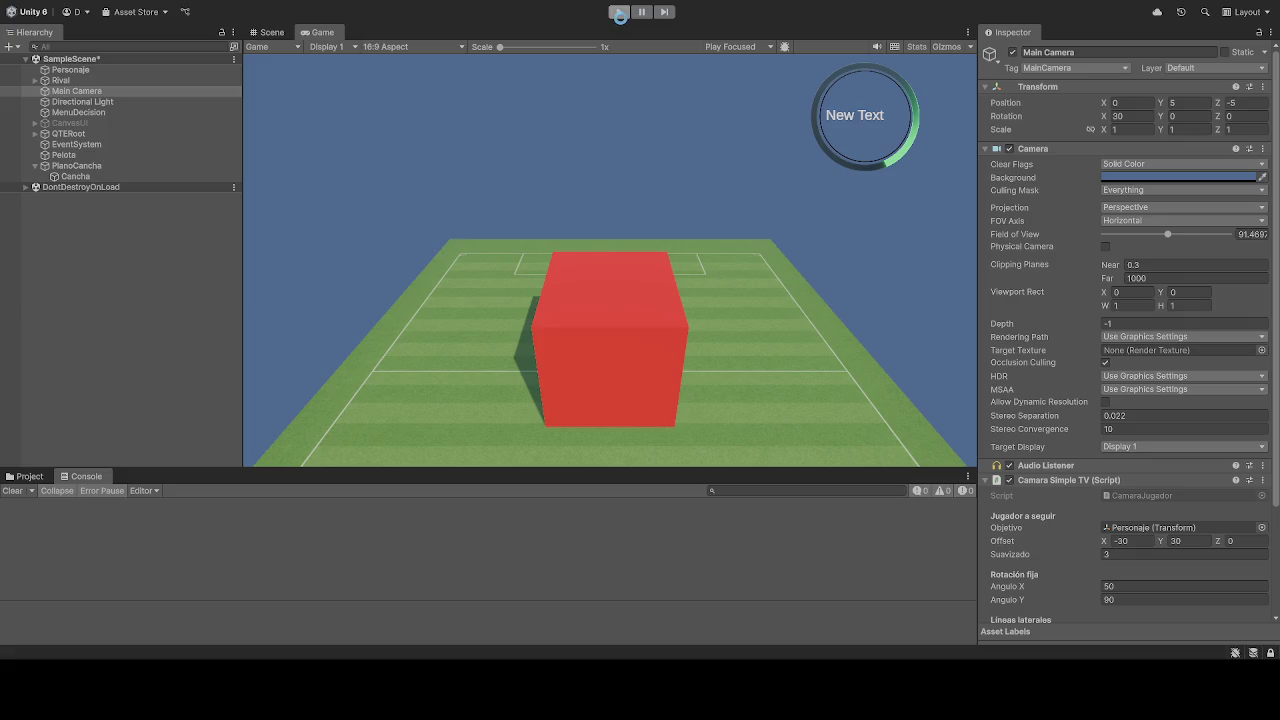
left_click(619, 12)
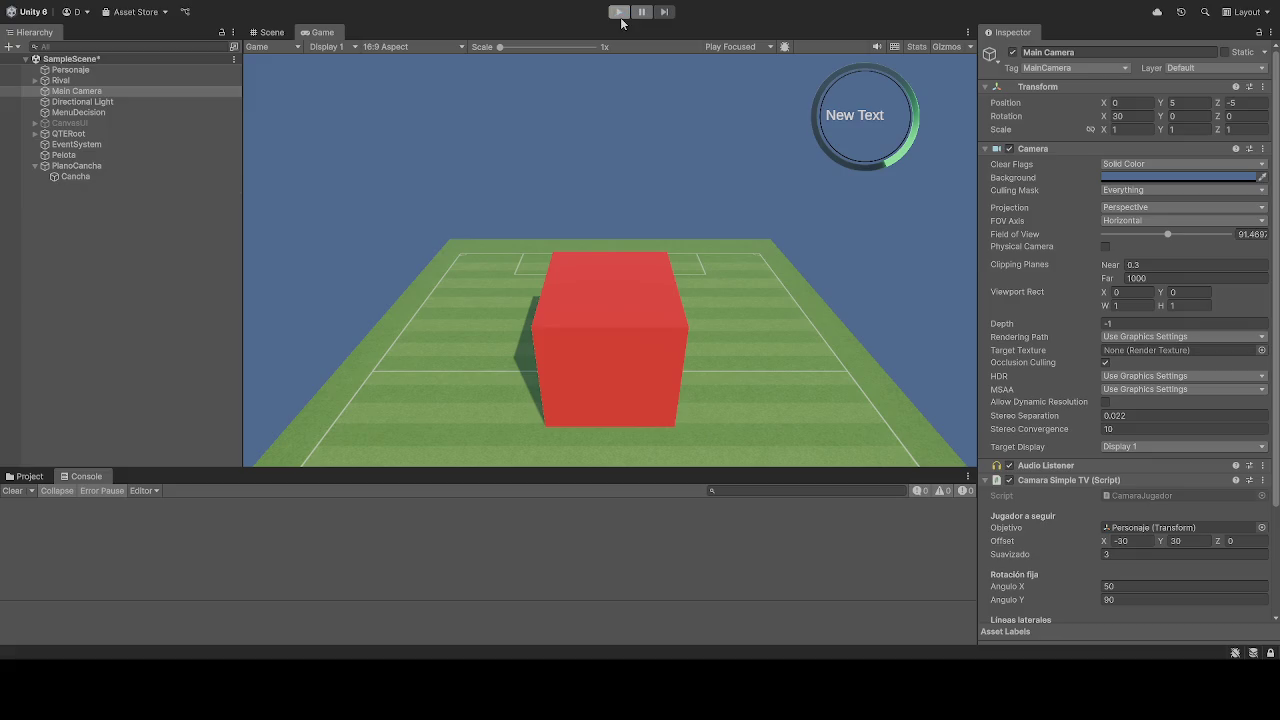
left_click(619, 12)
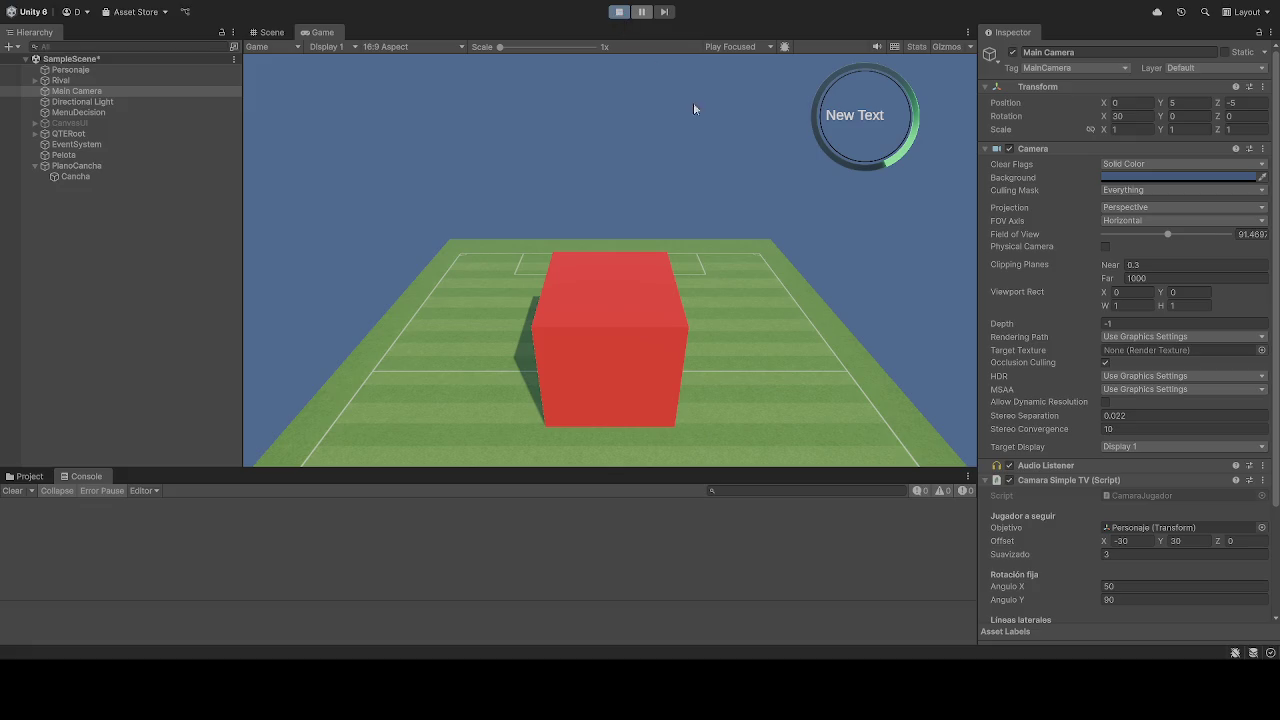
left_click(869, 118)
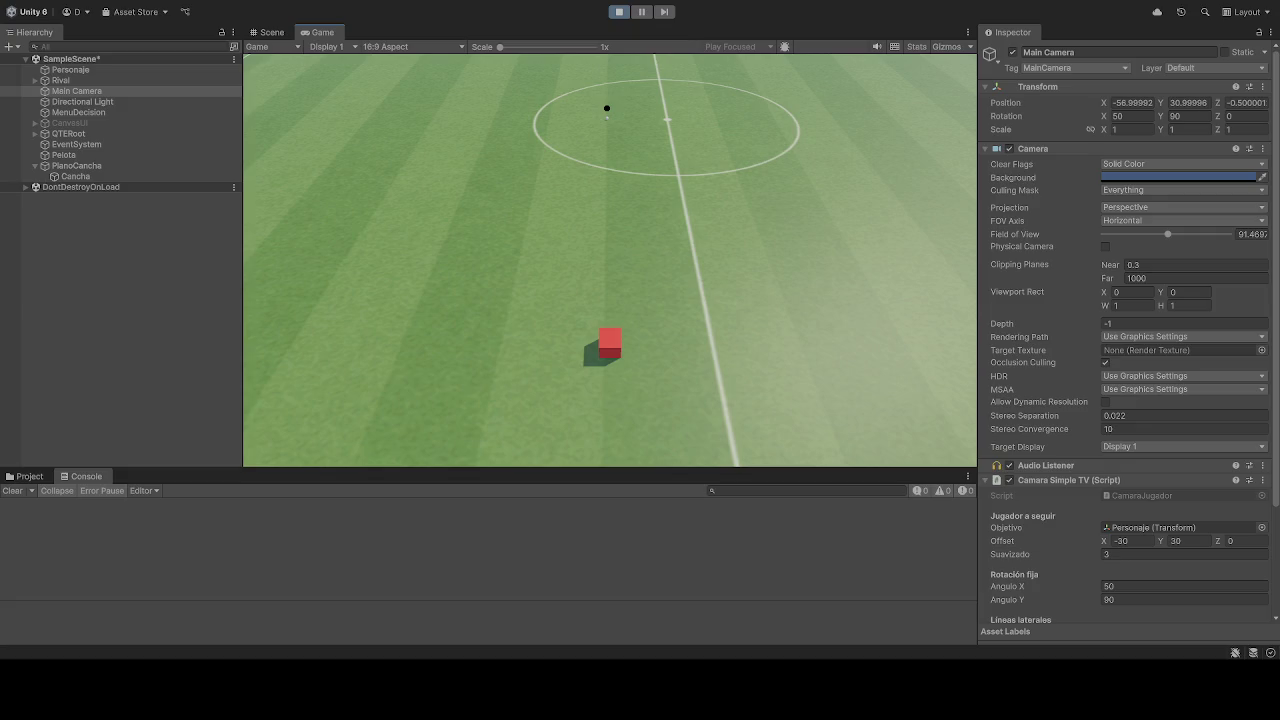
left_click(619, 12)
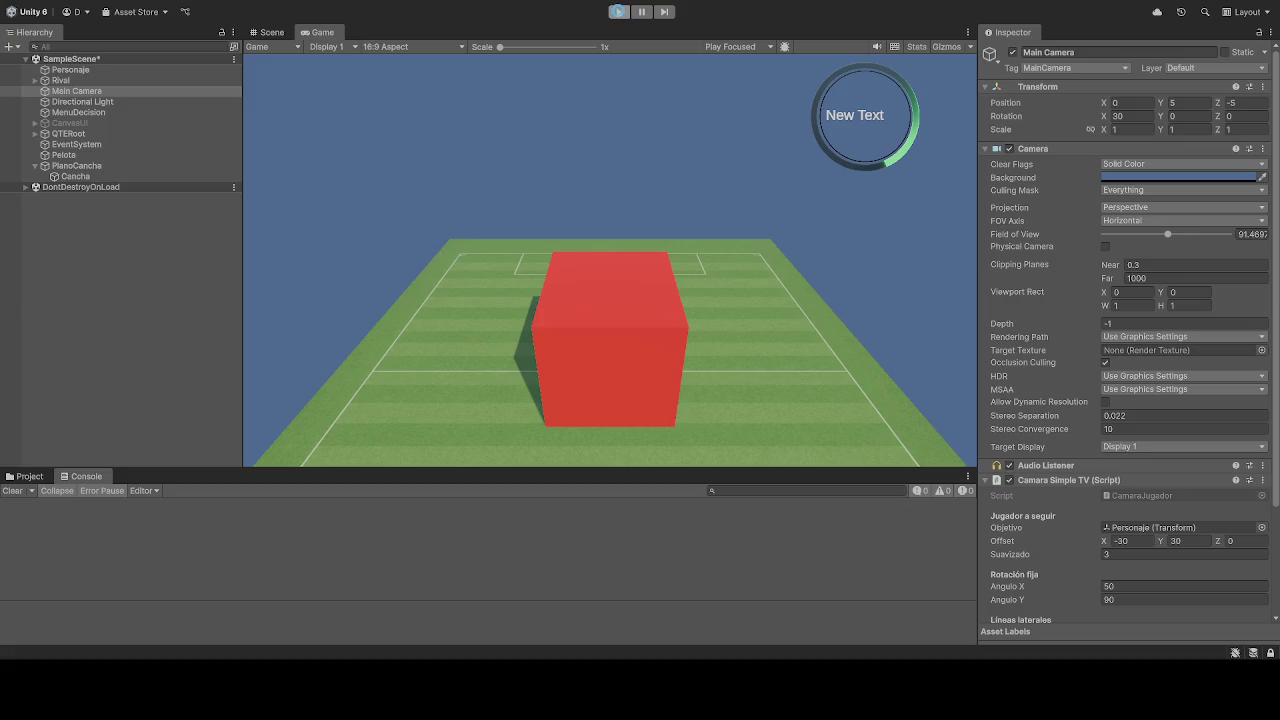
left_click(619, 12)
left_click(619, 12)
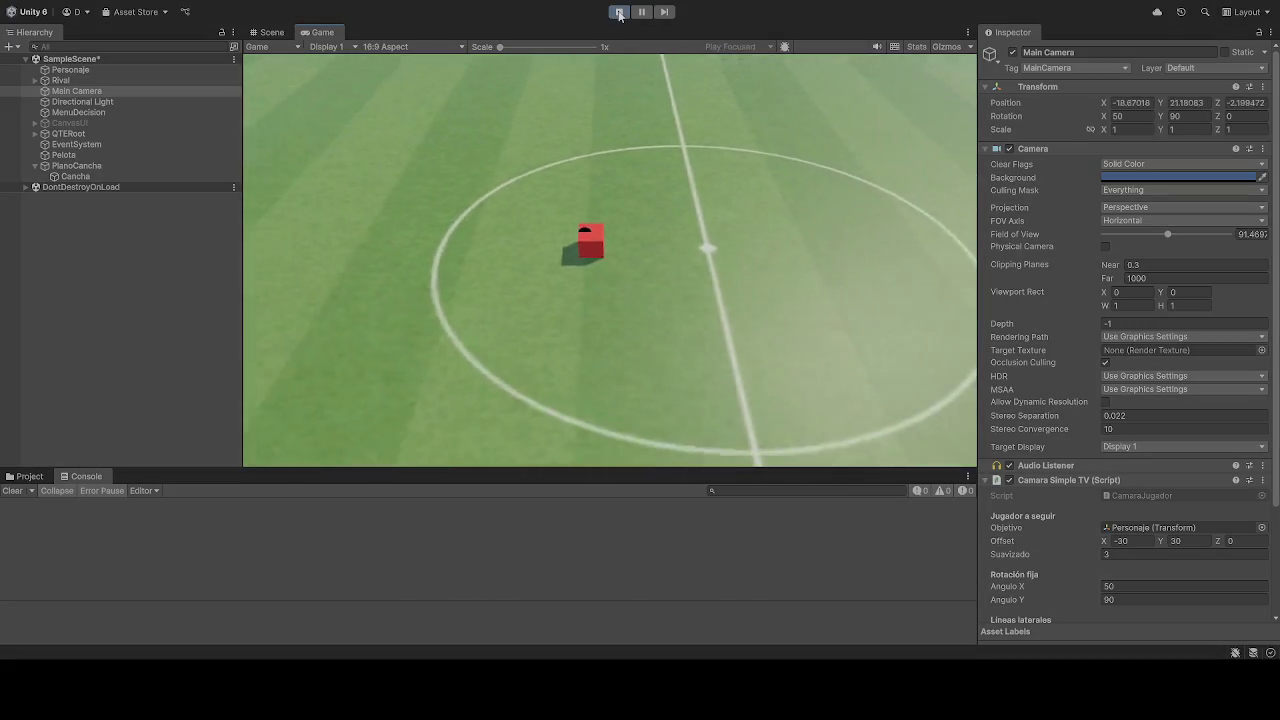
key("s")
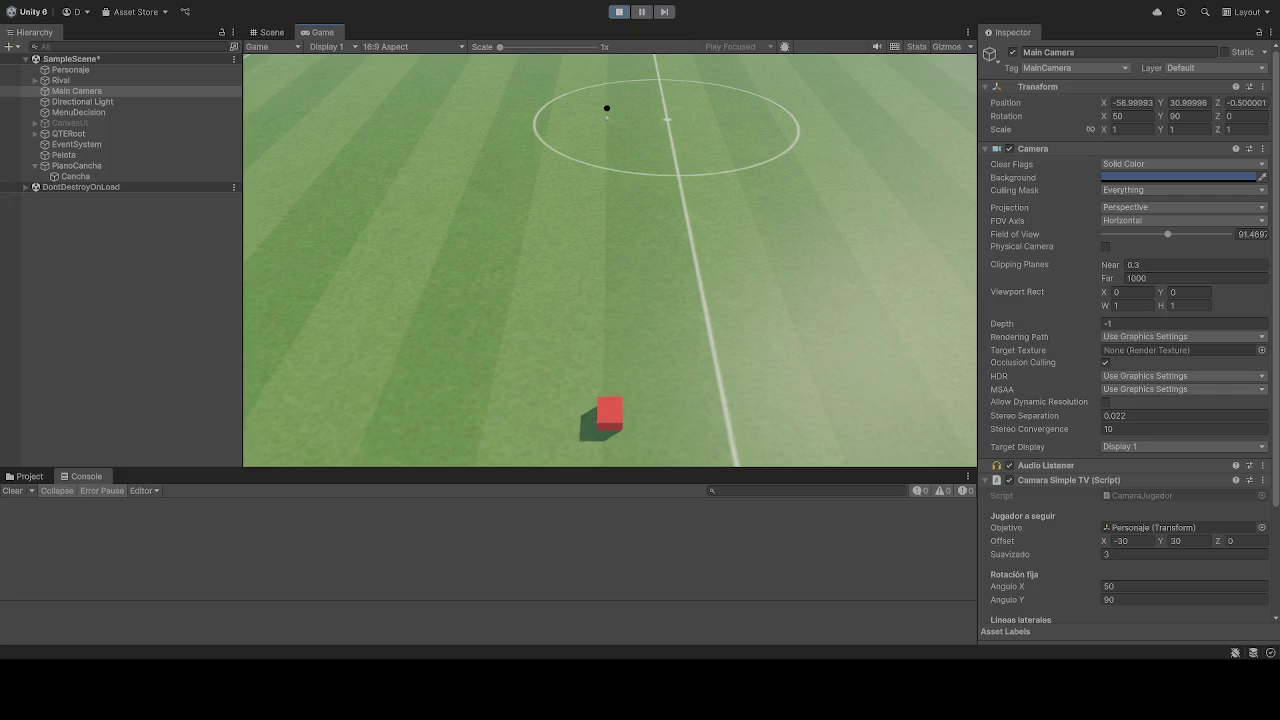
left_click(618, 11)
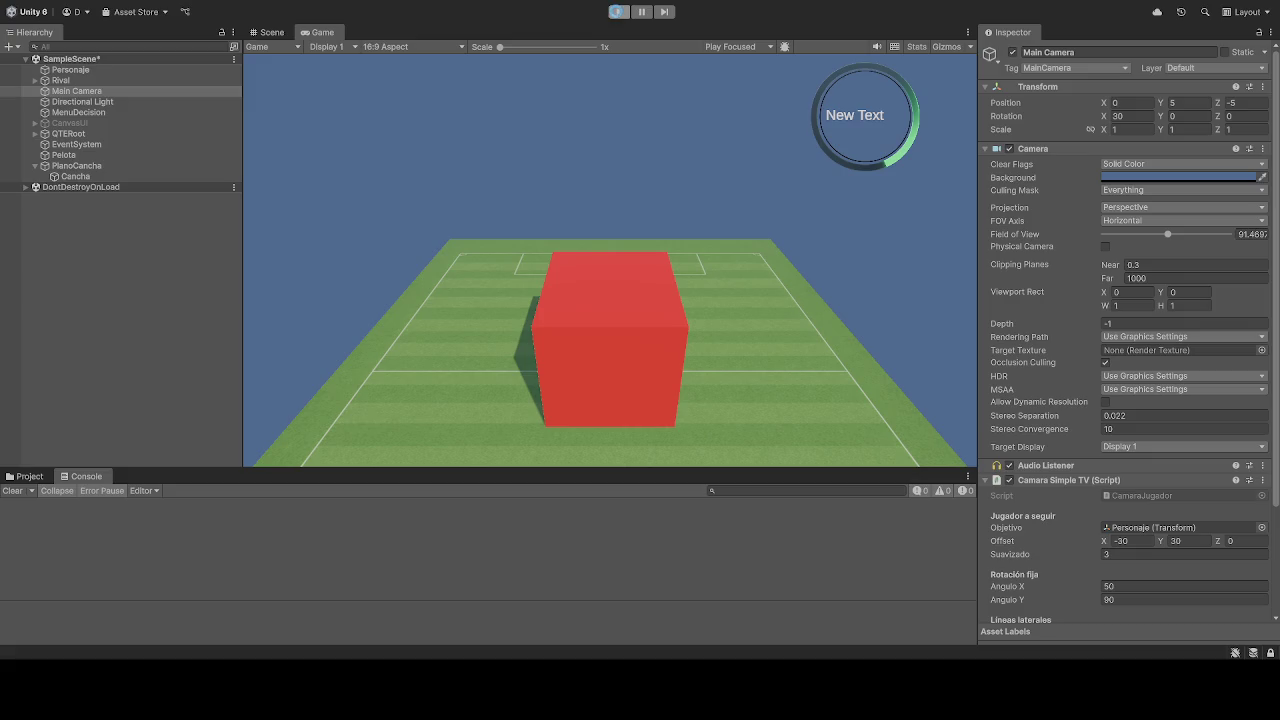
- Restart the game and set the Camara Simple TV Offset to X -10, Y 30, Z 0
left_click(618, 13)
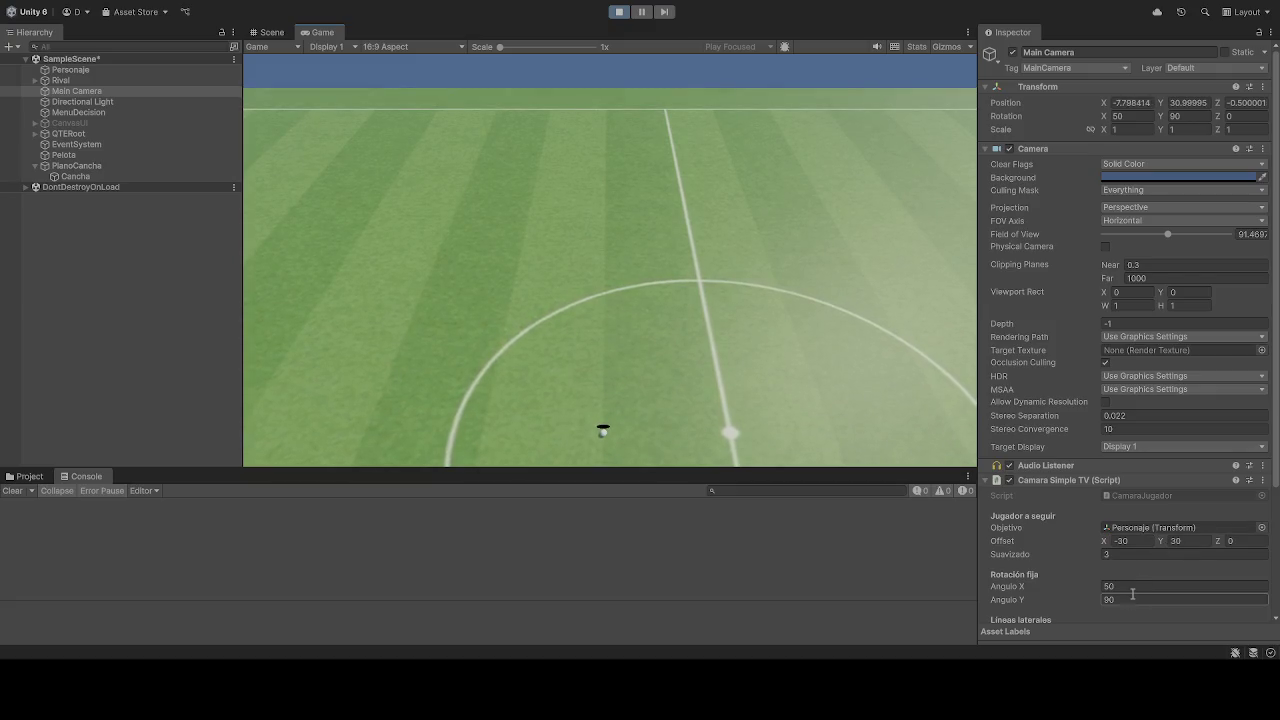
left_click(1197, 540)
type("0")
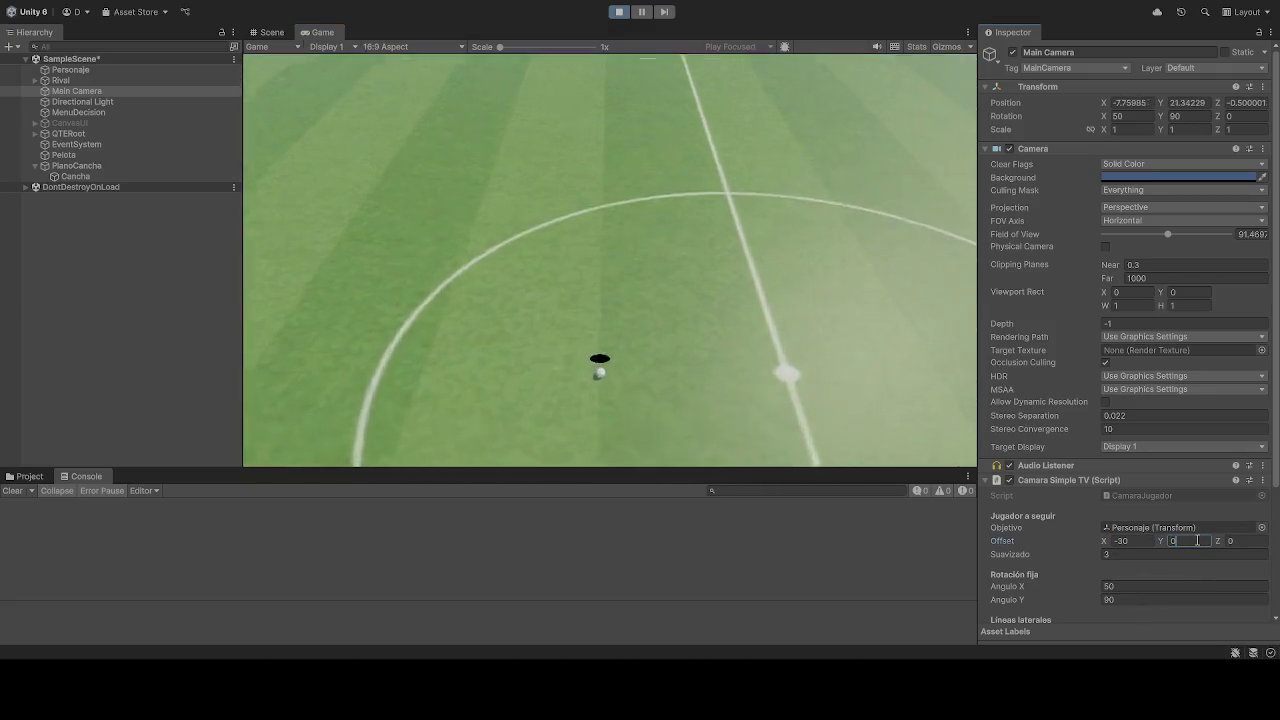
type("10")
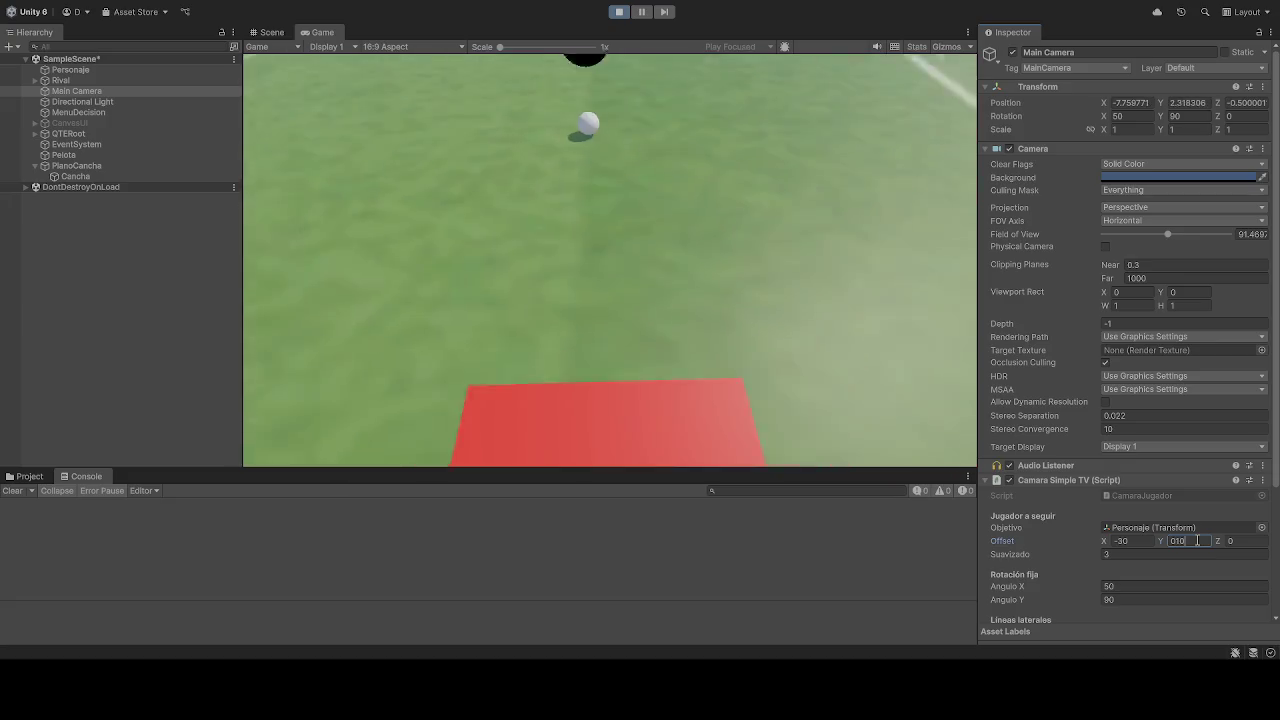
key("BackSpace")
key("BackSpace")
key("BackSpace")
type("30")
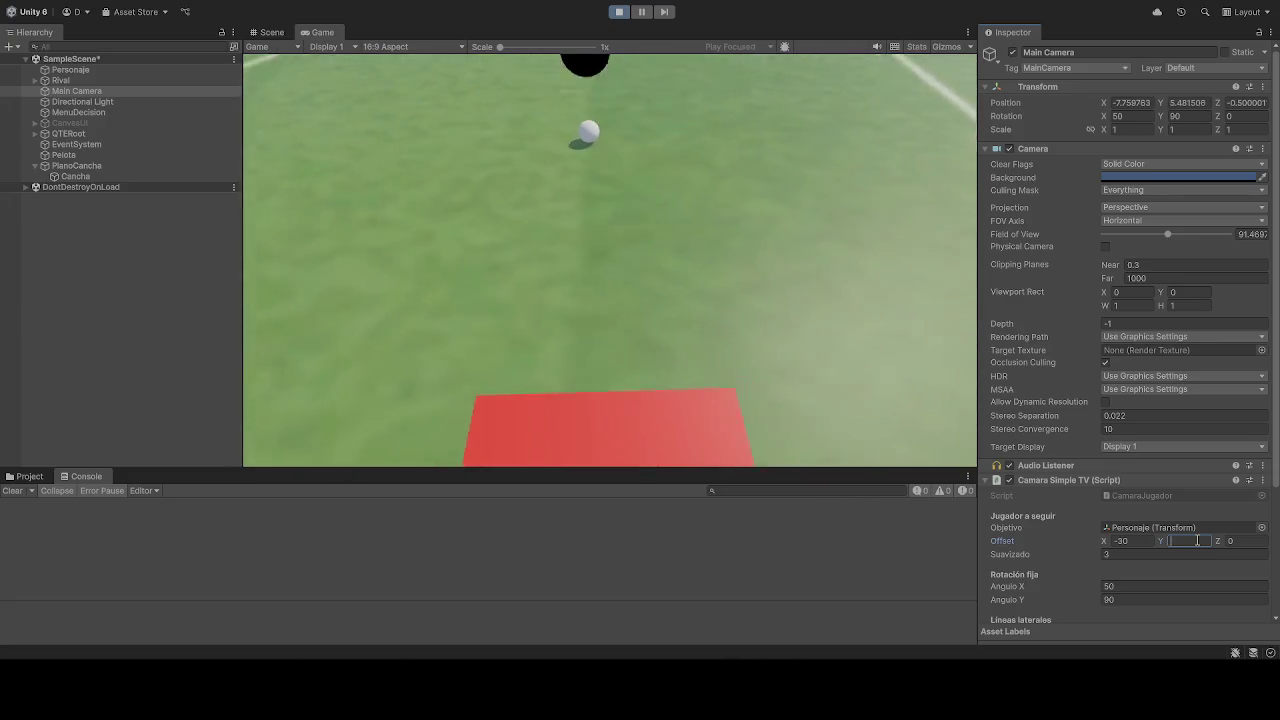
left_click(1136, 541)
type("0")
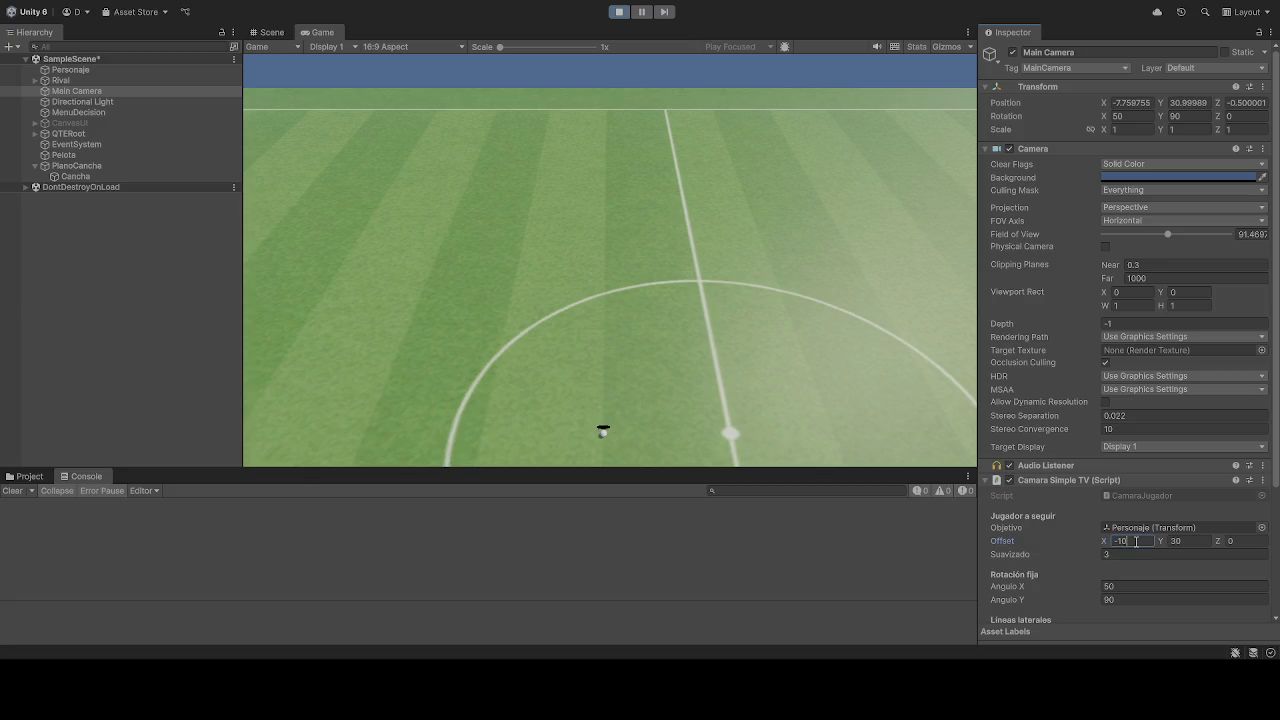
left_click(1264, 545)
key("BackSpace")
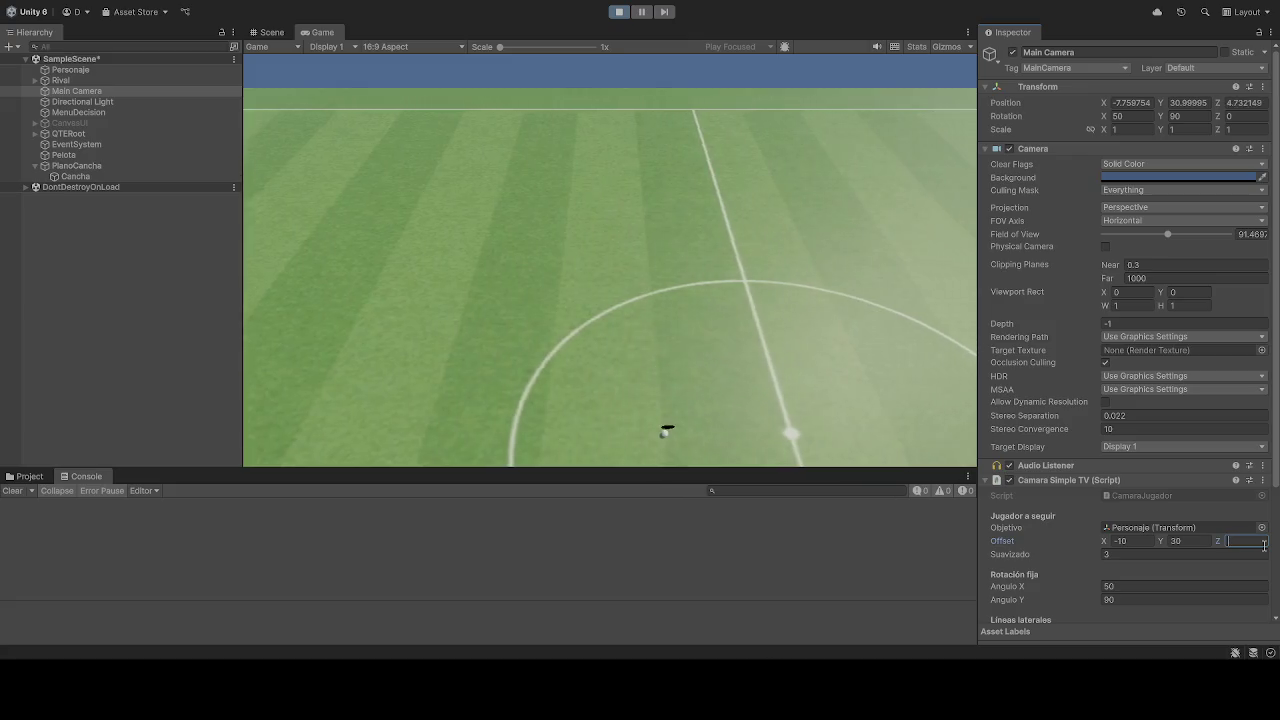
type("0")
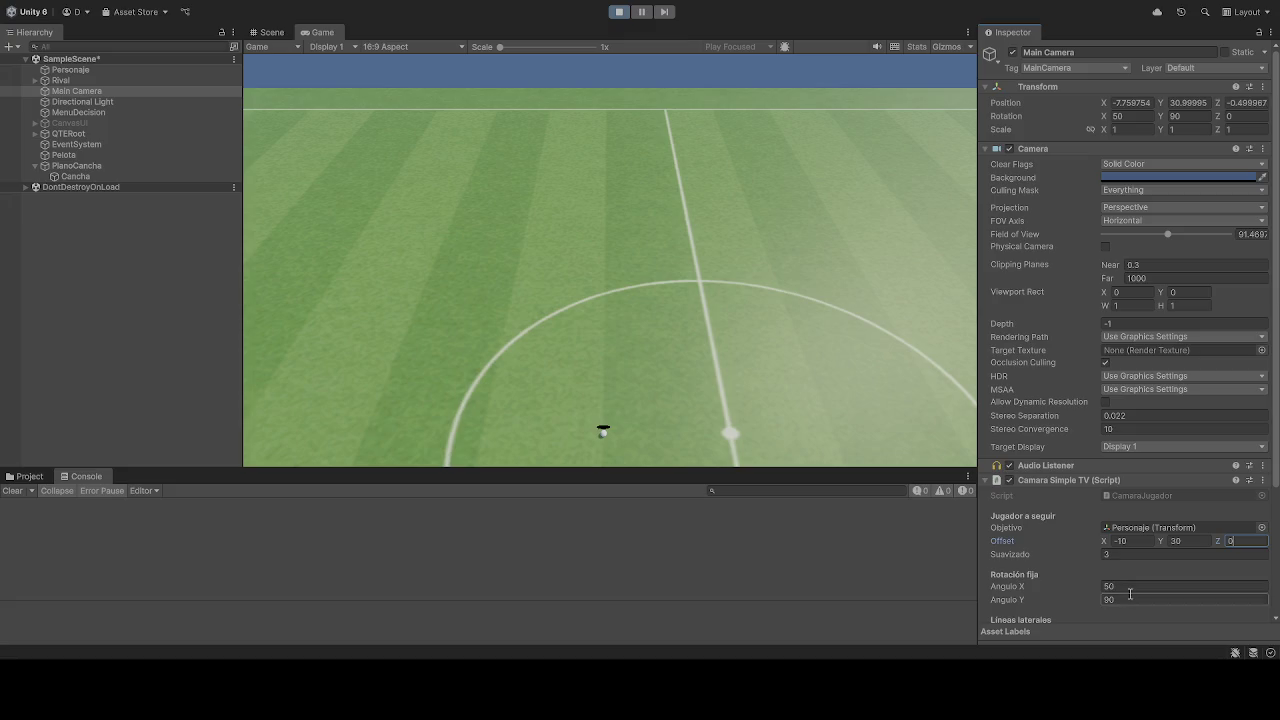
- Exit Play mode and scroll the Inspector to the Lineas laterales and Lineas de fondo limits
left_click(622, 14)
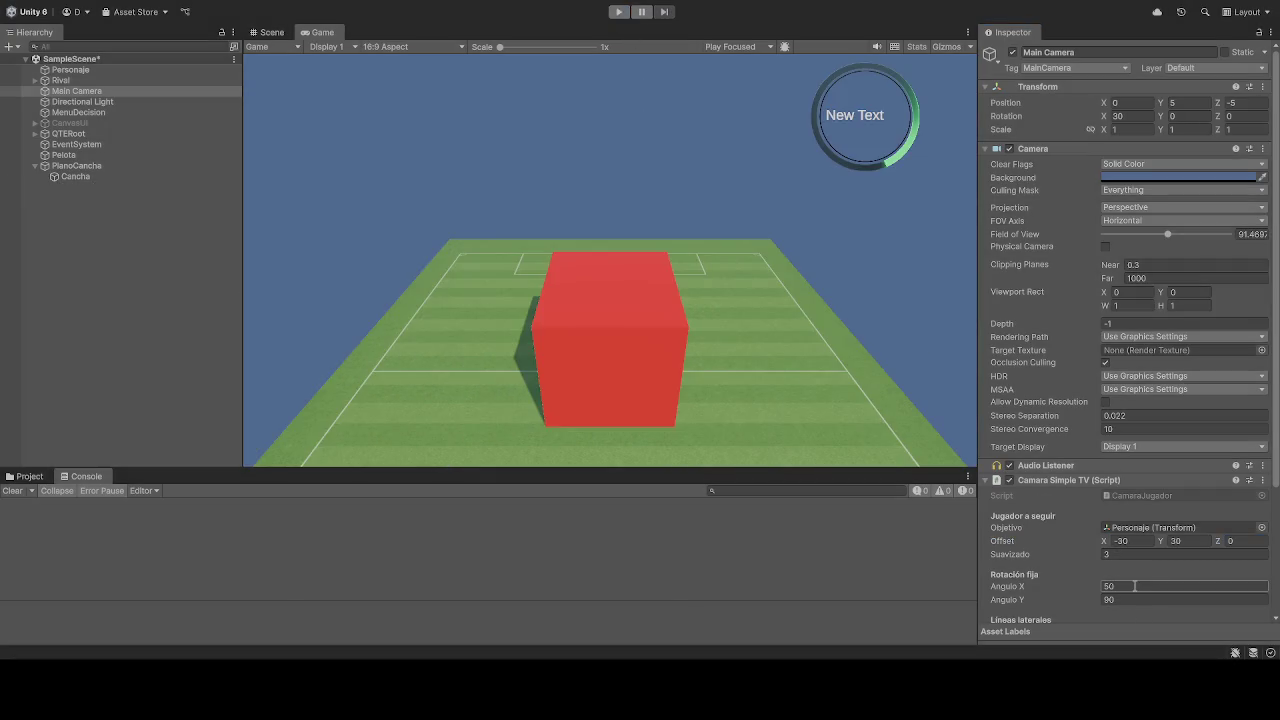
scroll(1131, 588, "down", 4)
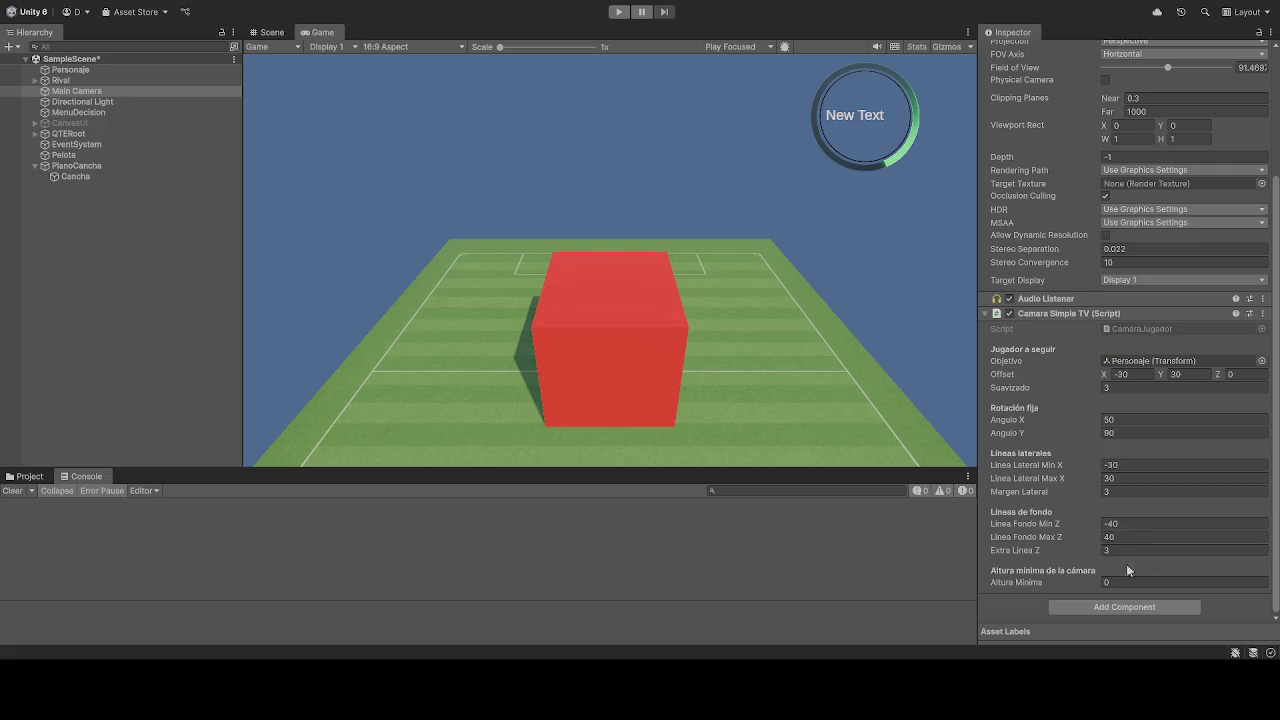
- Start the game and set sideline limits Min X -80 and Max X 1000
left_click(619, 12)
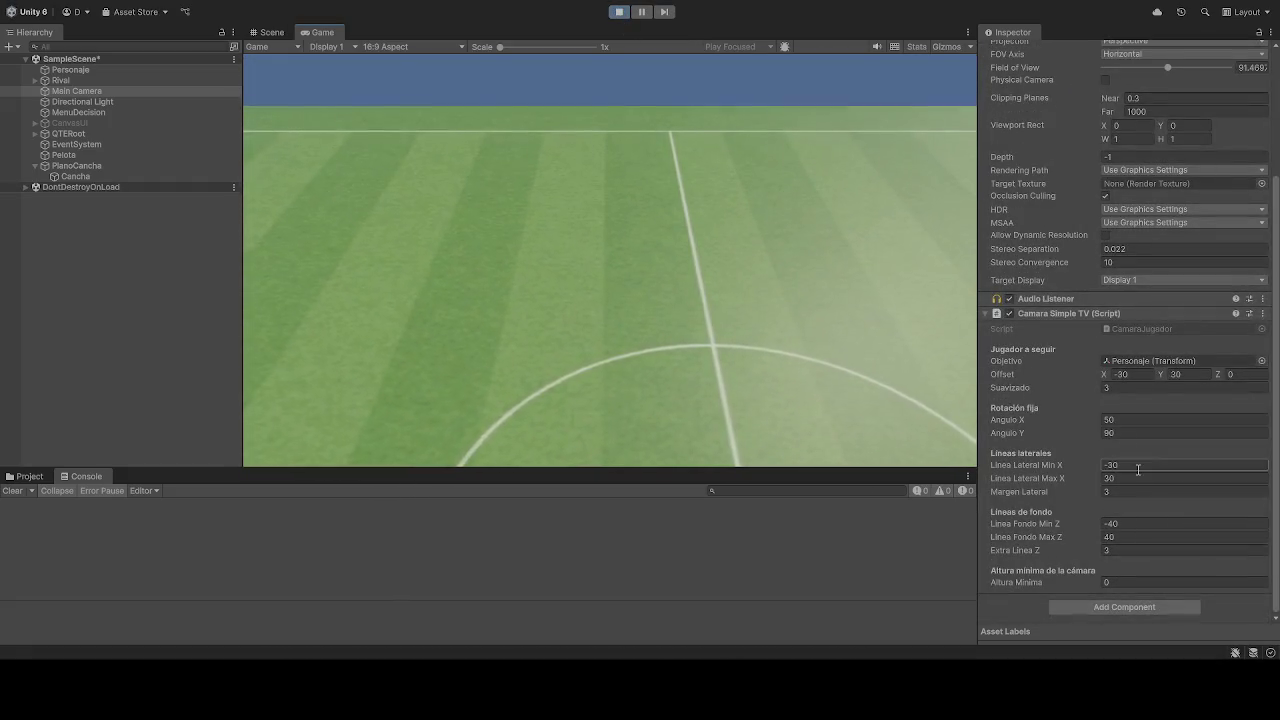
left_click(1138, 469)
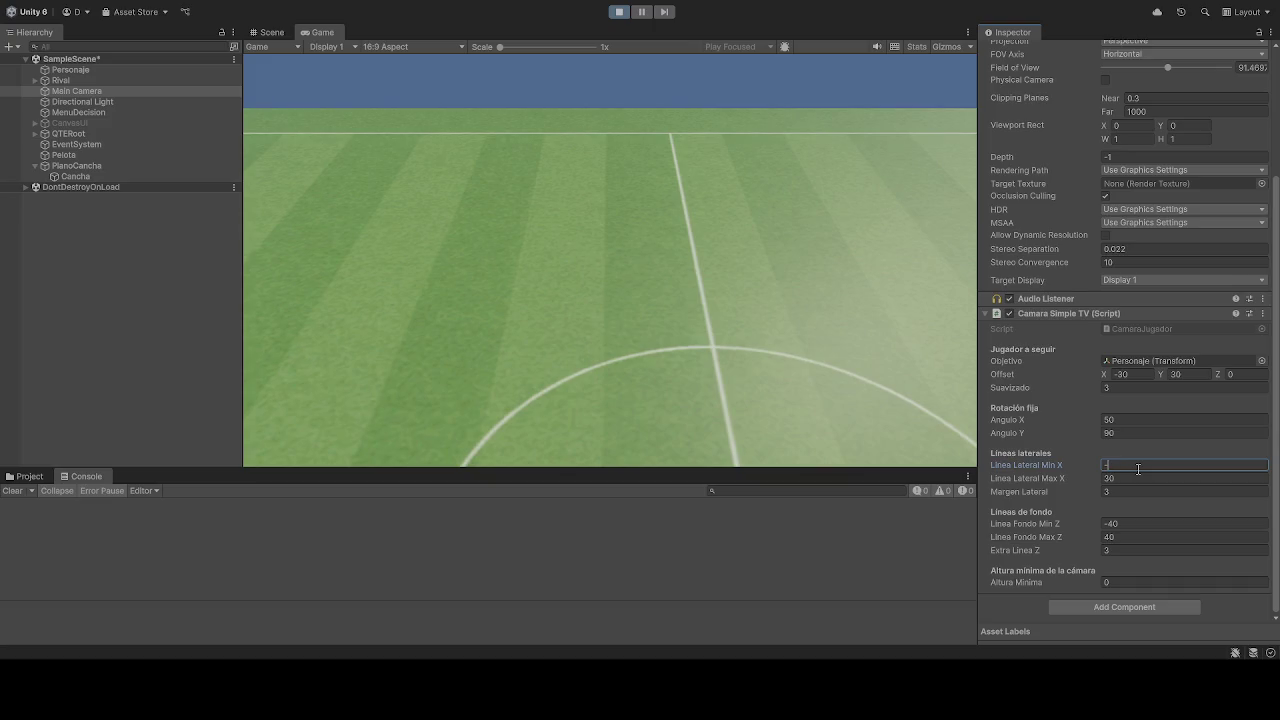
type("80")
left_click(686, 349)
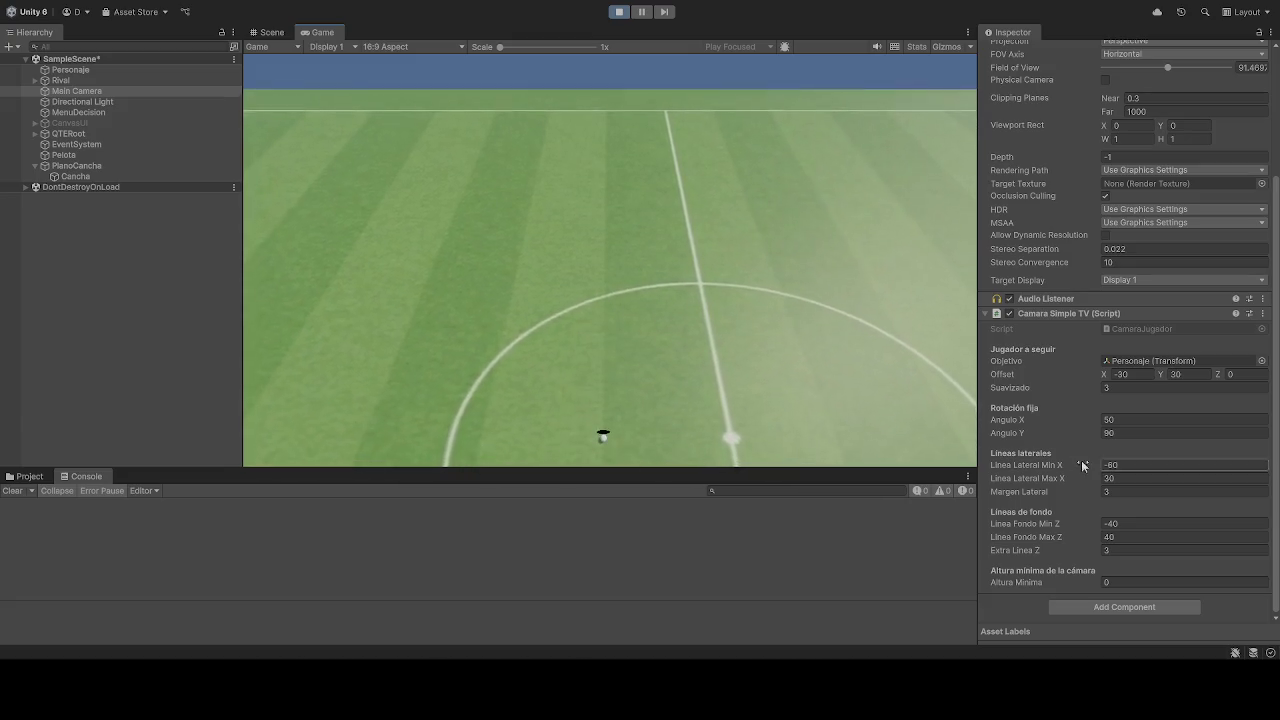
left_click(1138, 479)
type("1000")
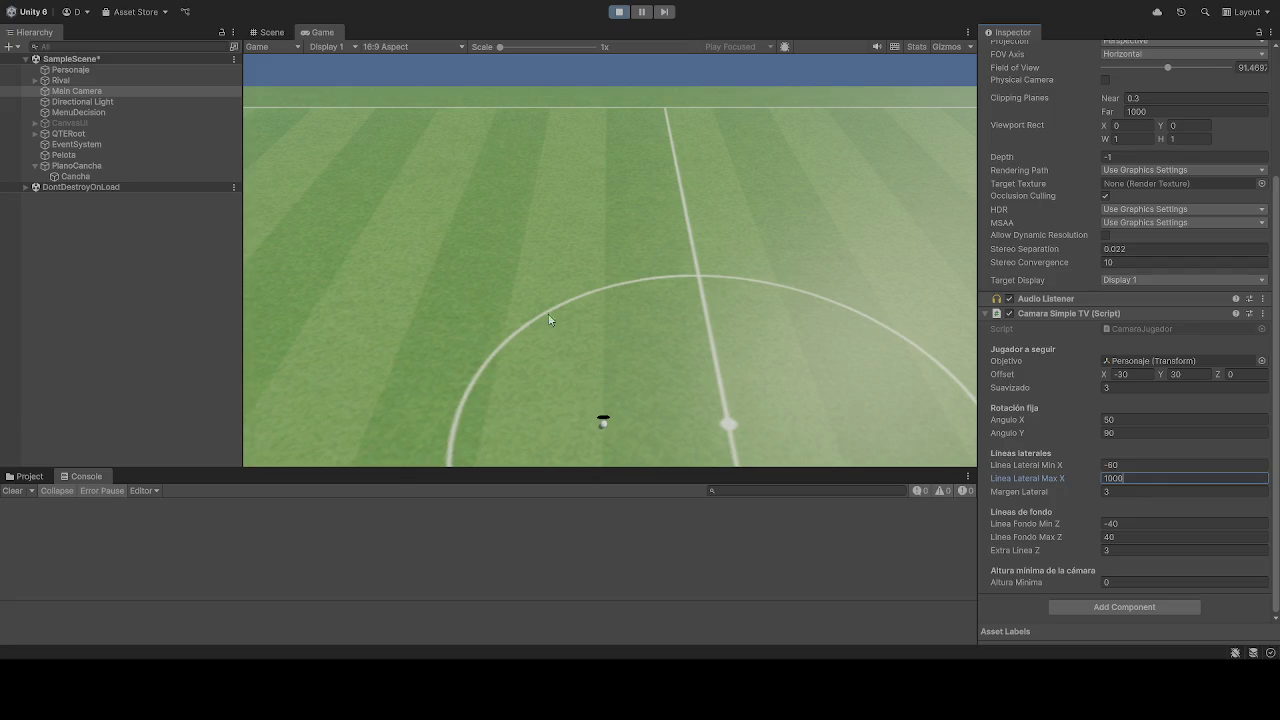
left_click(551, 320)
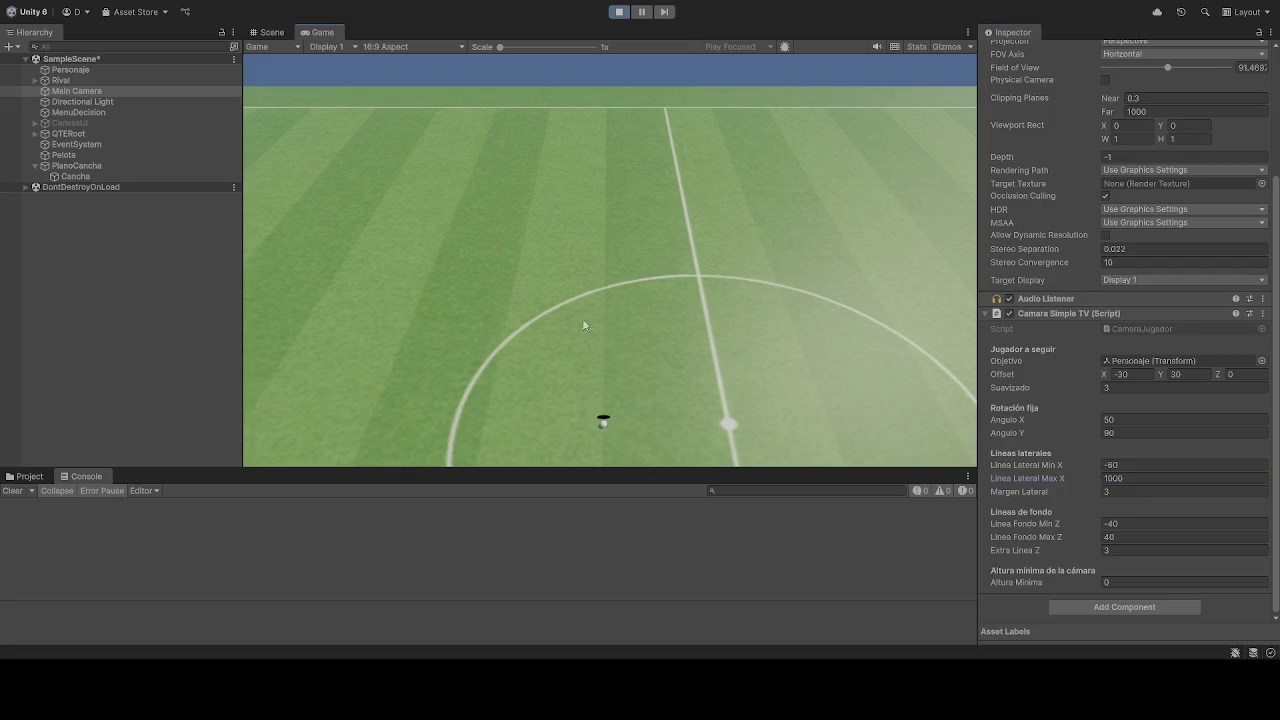
- Keep the camera's height offset at 30 and set Offset X to 10
left_click(1188, 374)
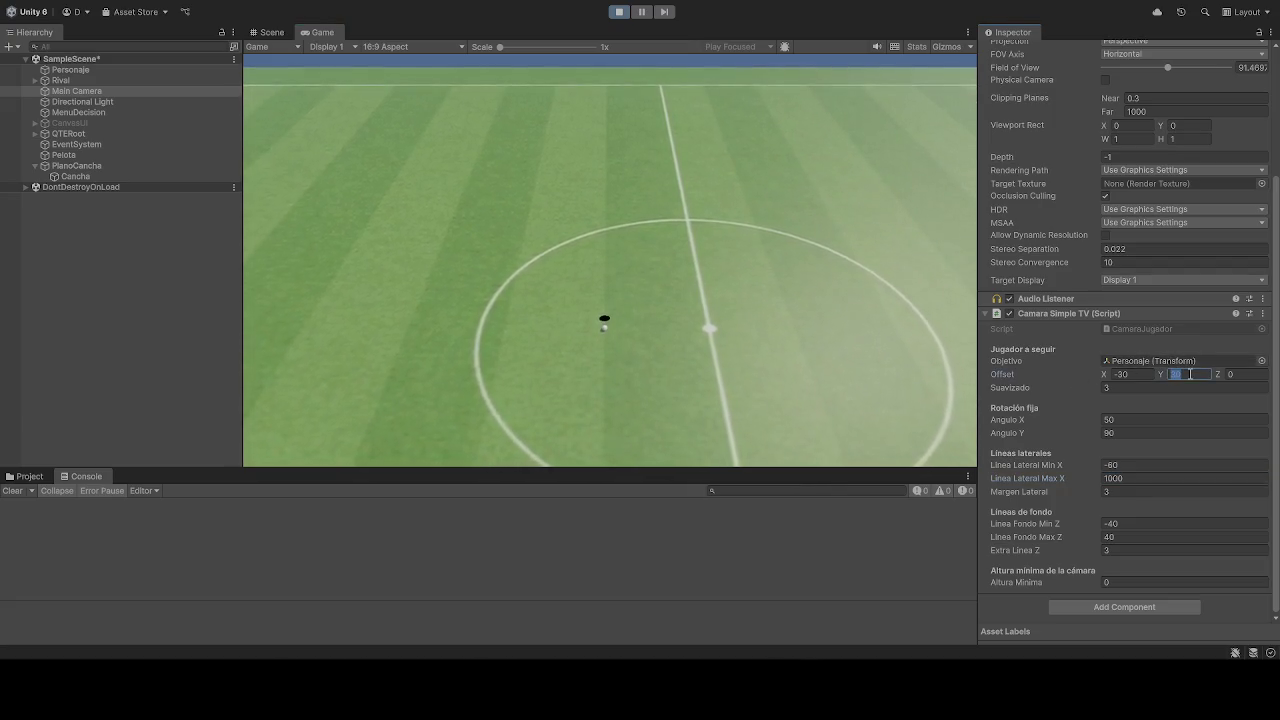
type("60")
key("BackSpace")
key("BackSpace")
type("30")
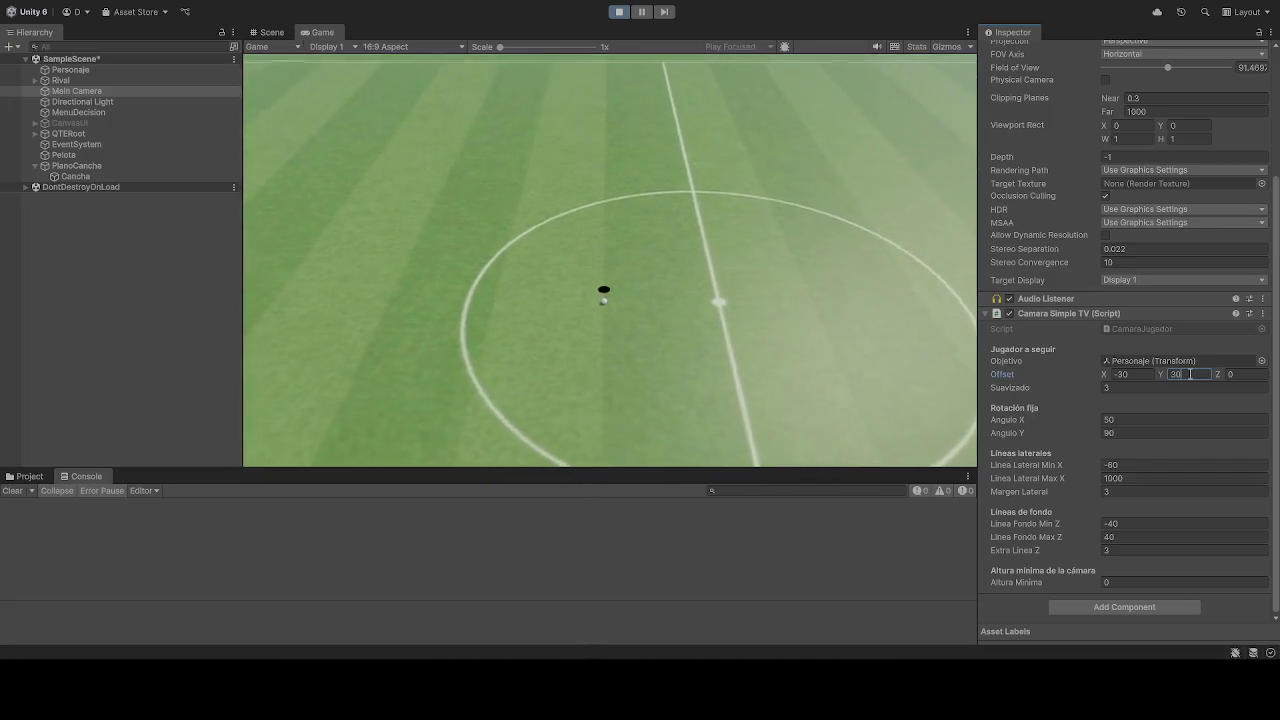
left_click(1147, 373)
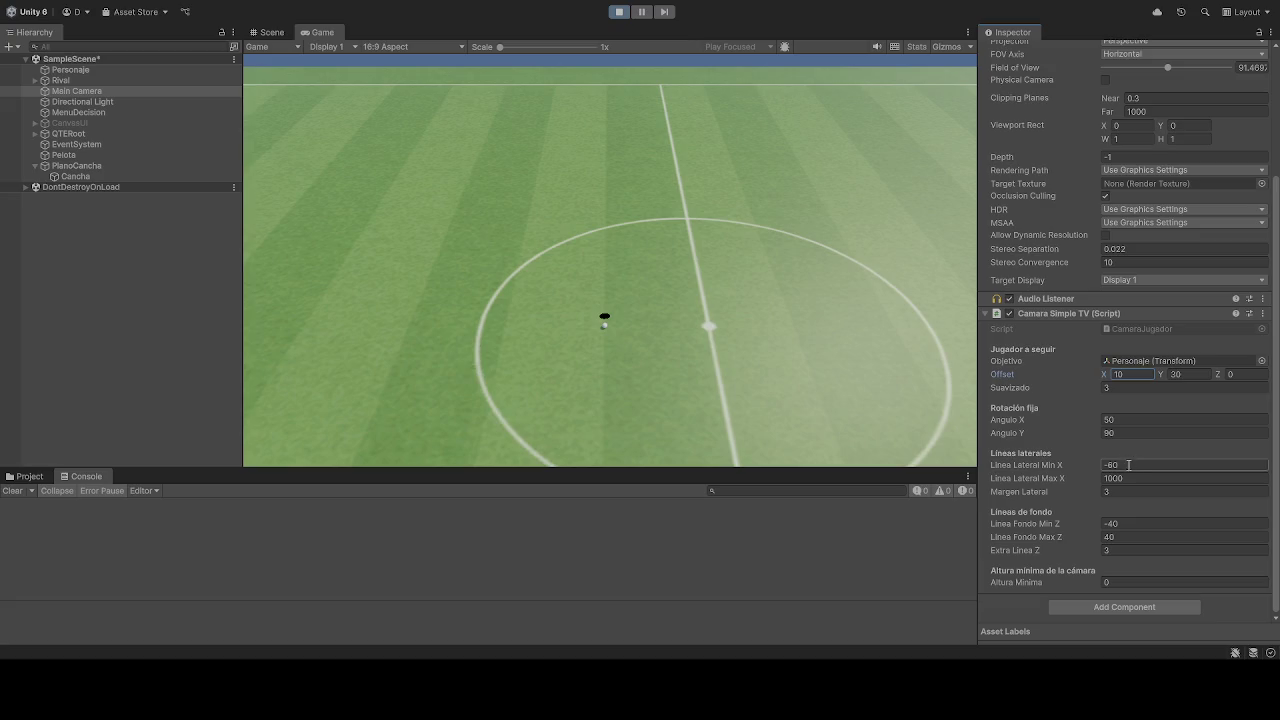
type("10")
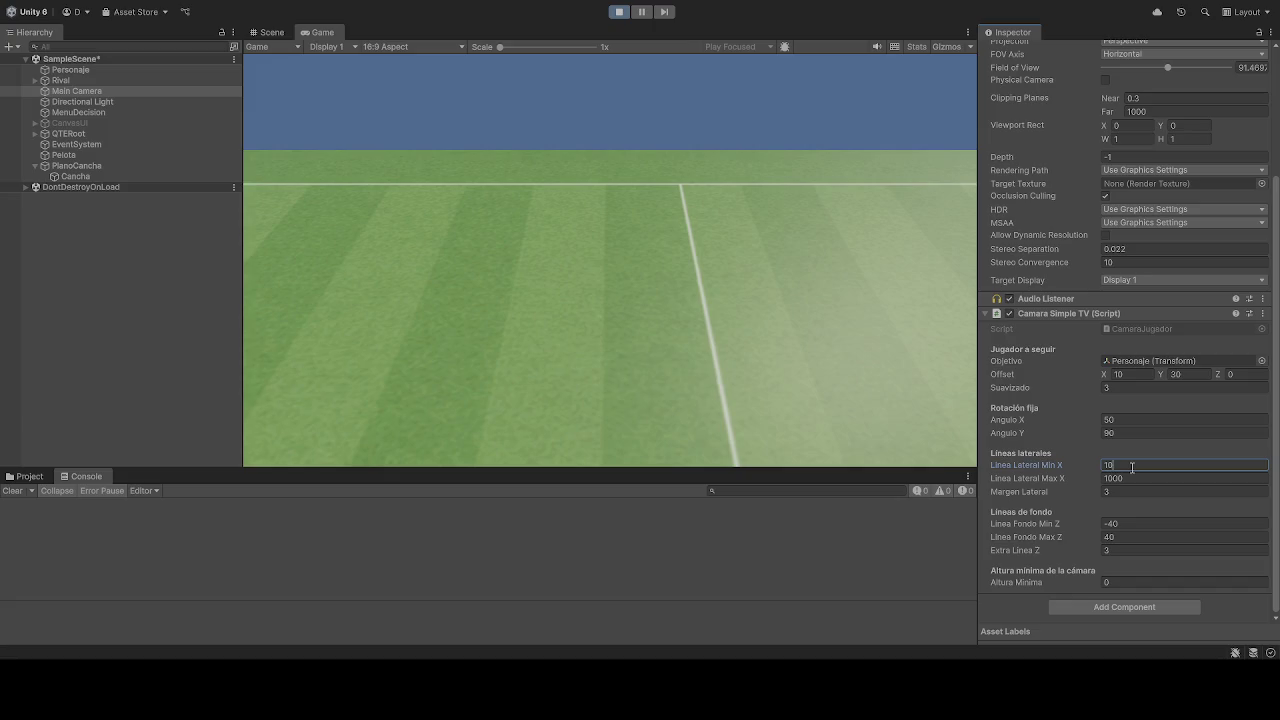
- Change the Linea Lateral Min X limit to -100
key("BackSpace")
key("BackSpace")
type("-")
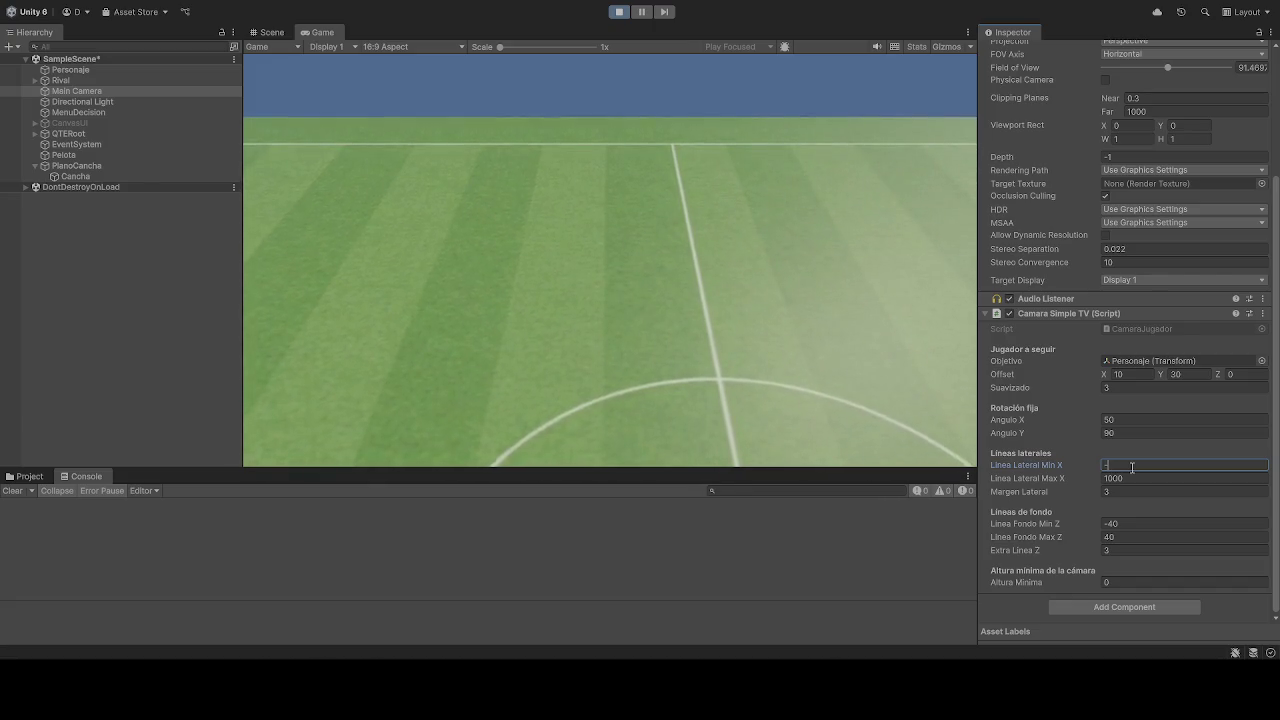
type("80")
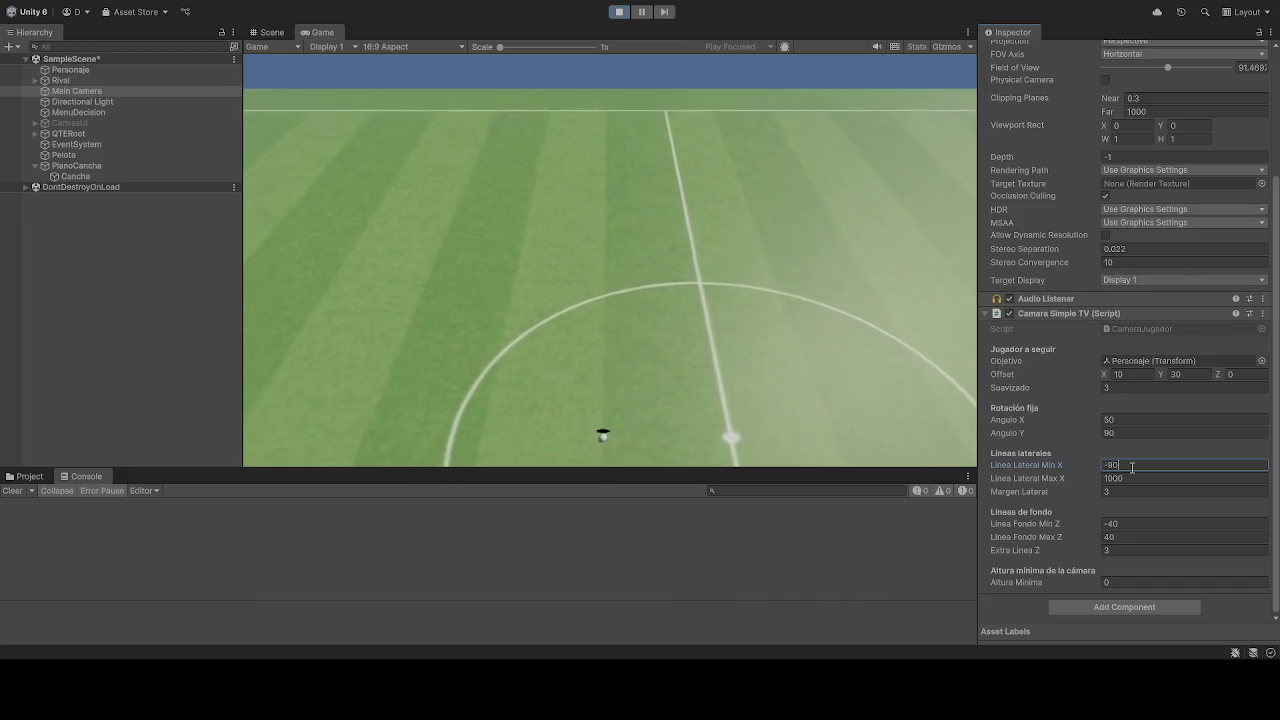
key("BackSpace")
key("BackSpace")
type("1000")
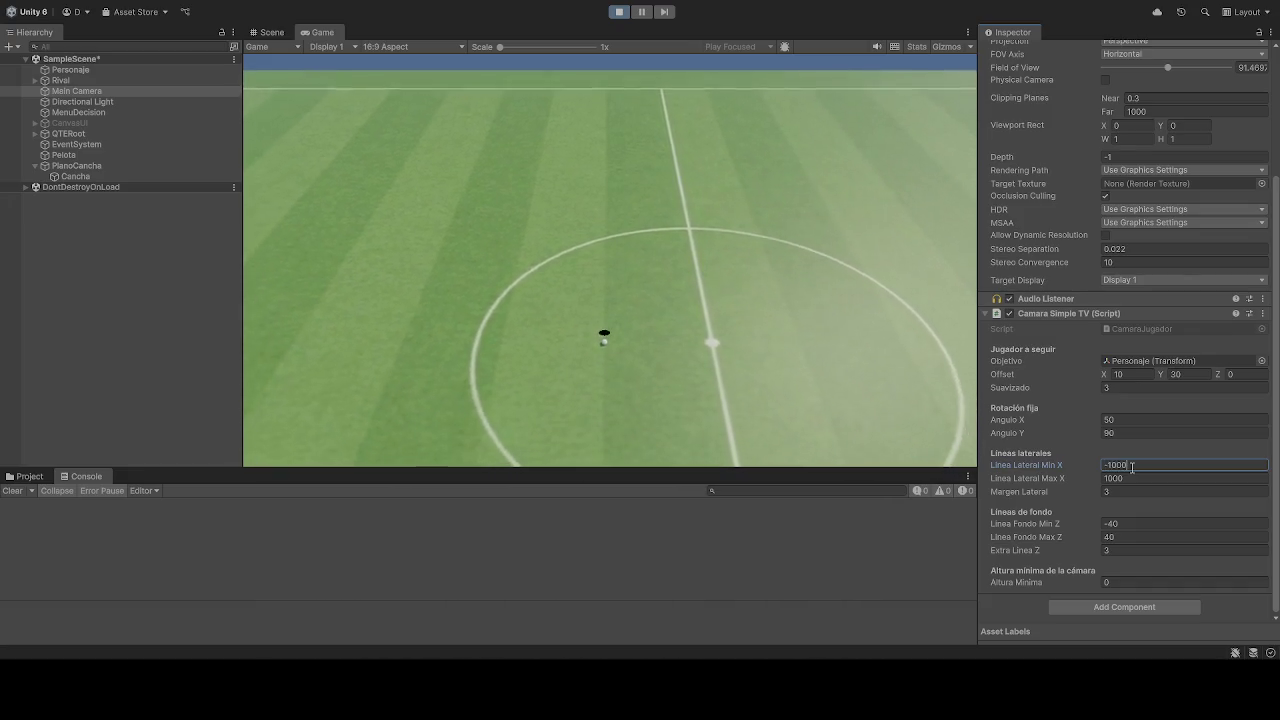
key("BackSpace")
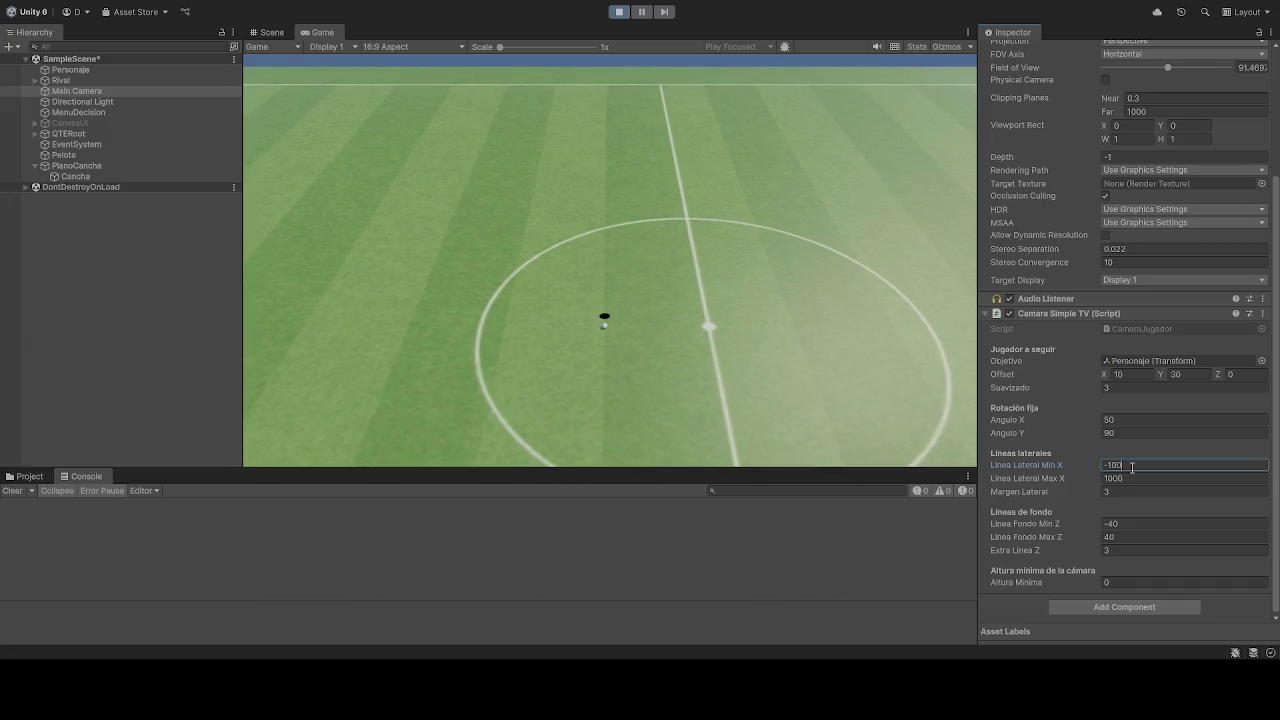
left_click(623, 285)
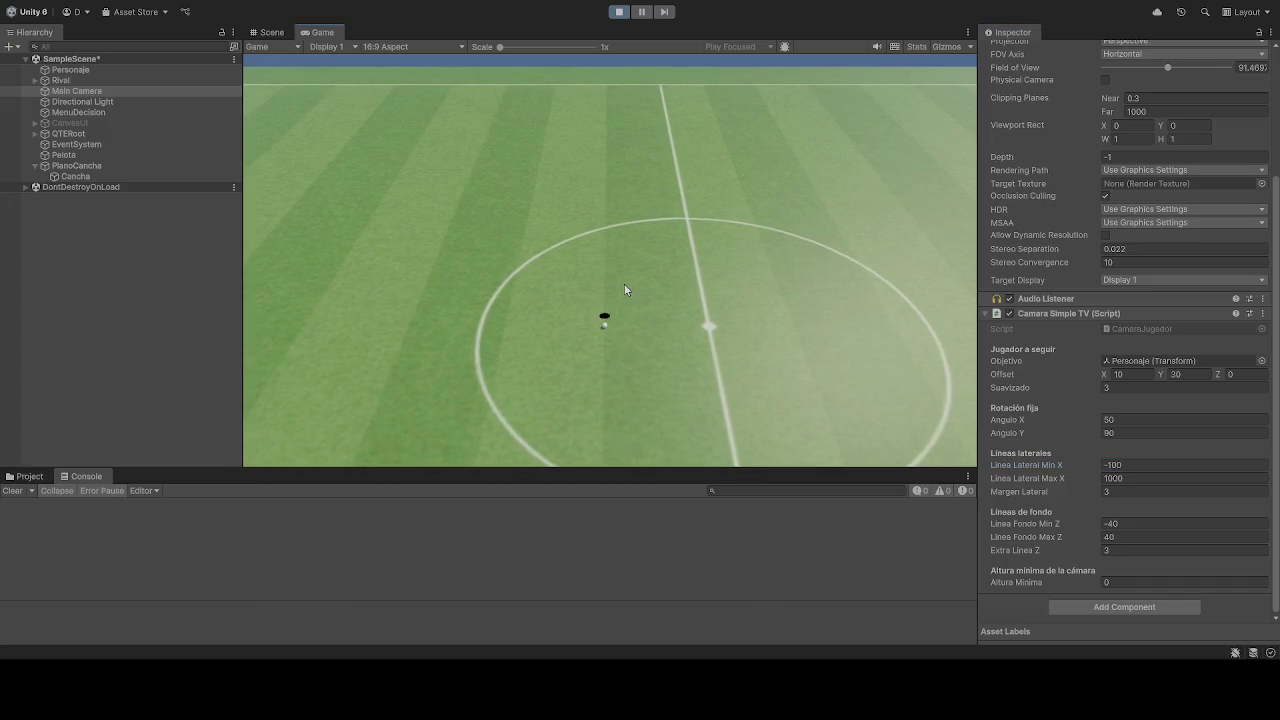
- Return Offset X to -30 and tighten Linea Lateral Min X to -4
left_click(1137, 373)
type("-3")
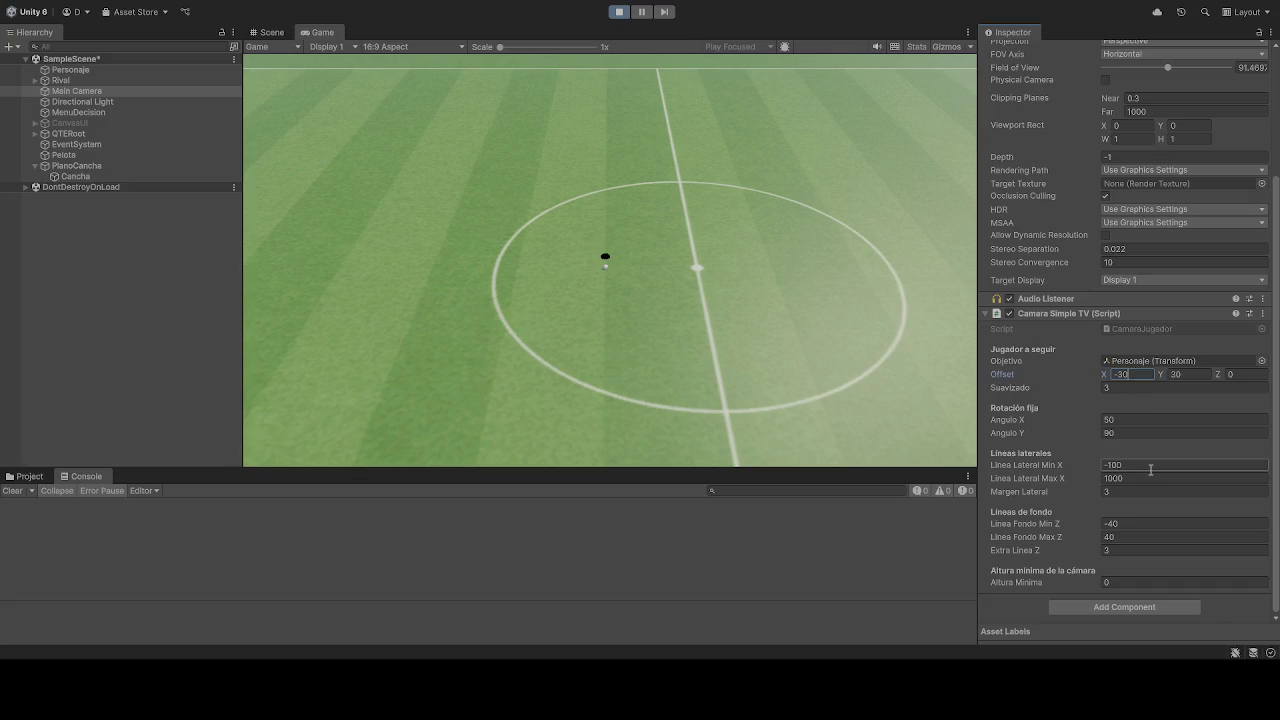
type("0")
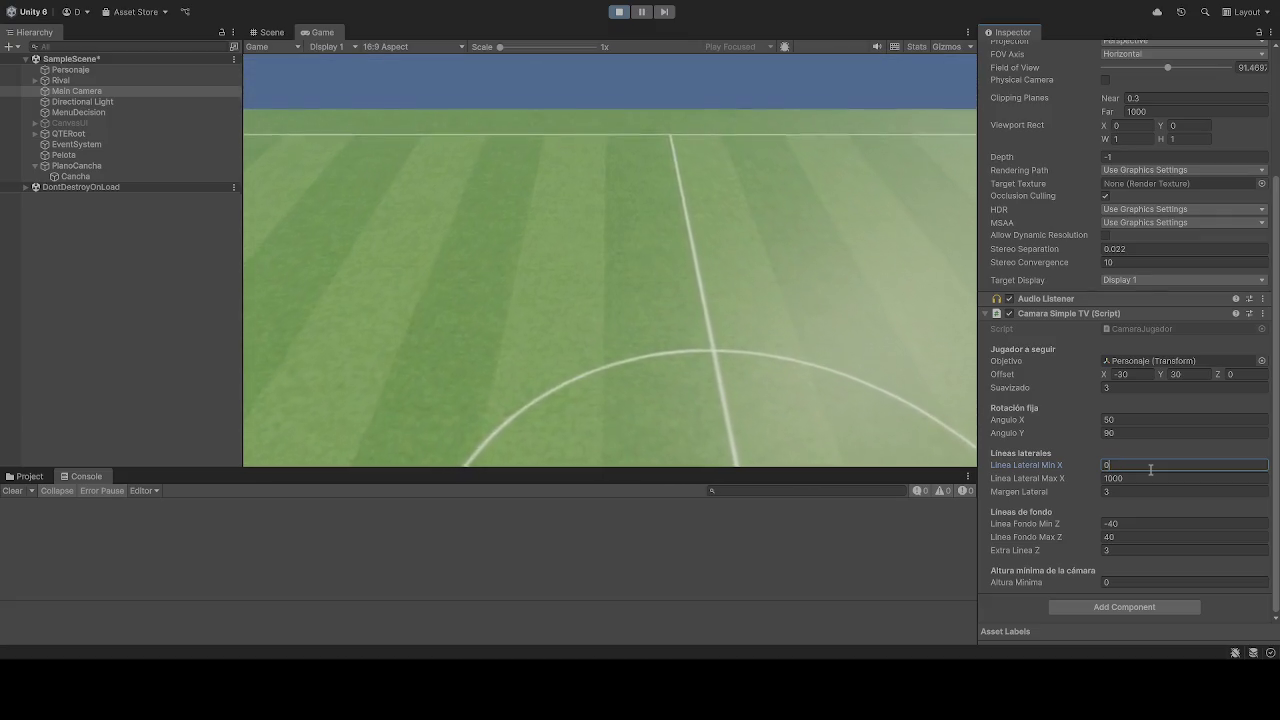
key("BackSpace")
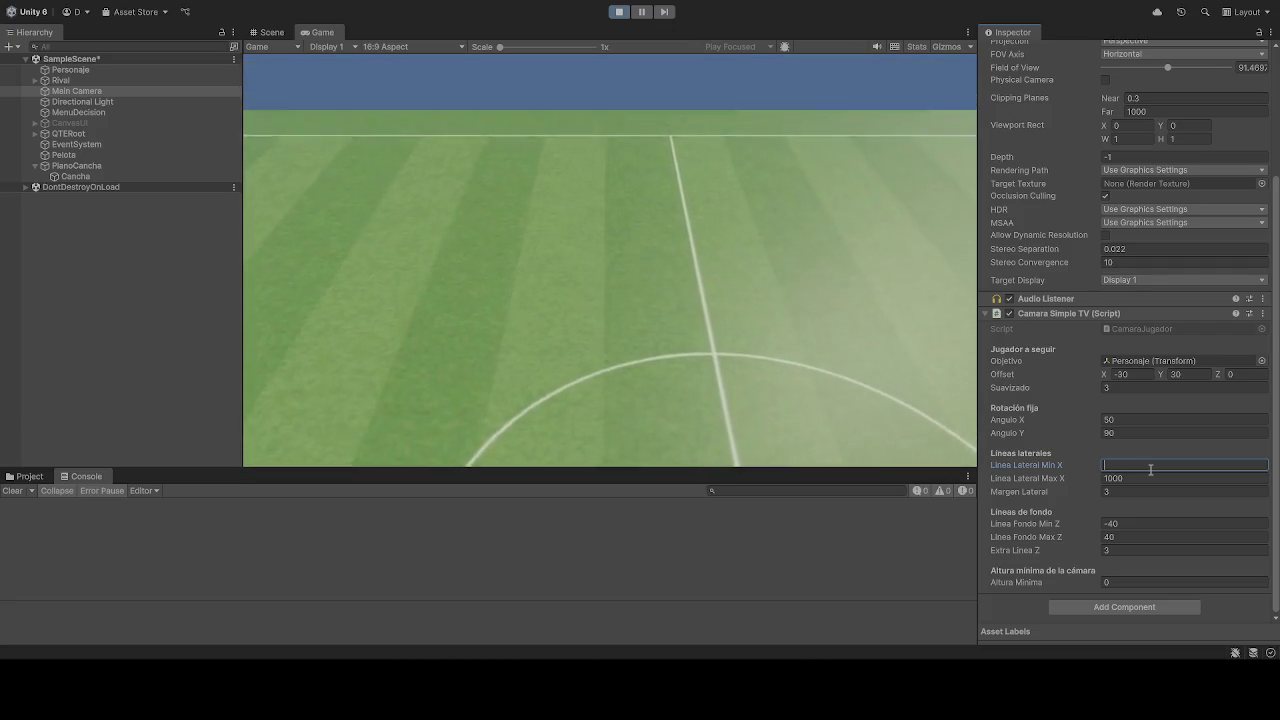
type("-45")
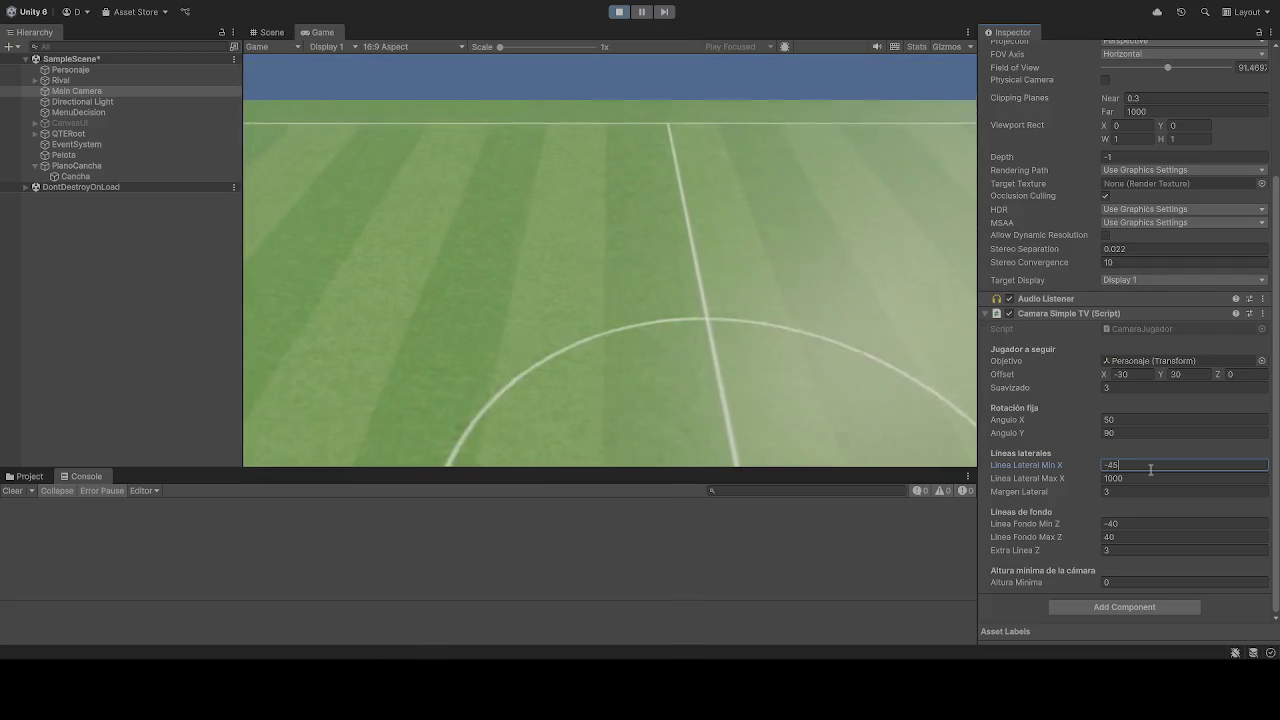
key("BackSpace")
key("BackSpace")
type("4")
left_click(751, 418)
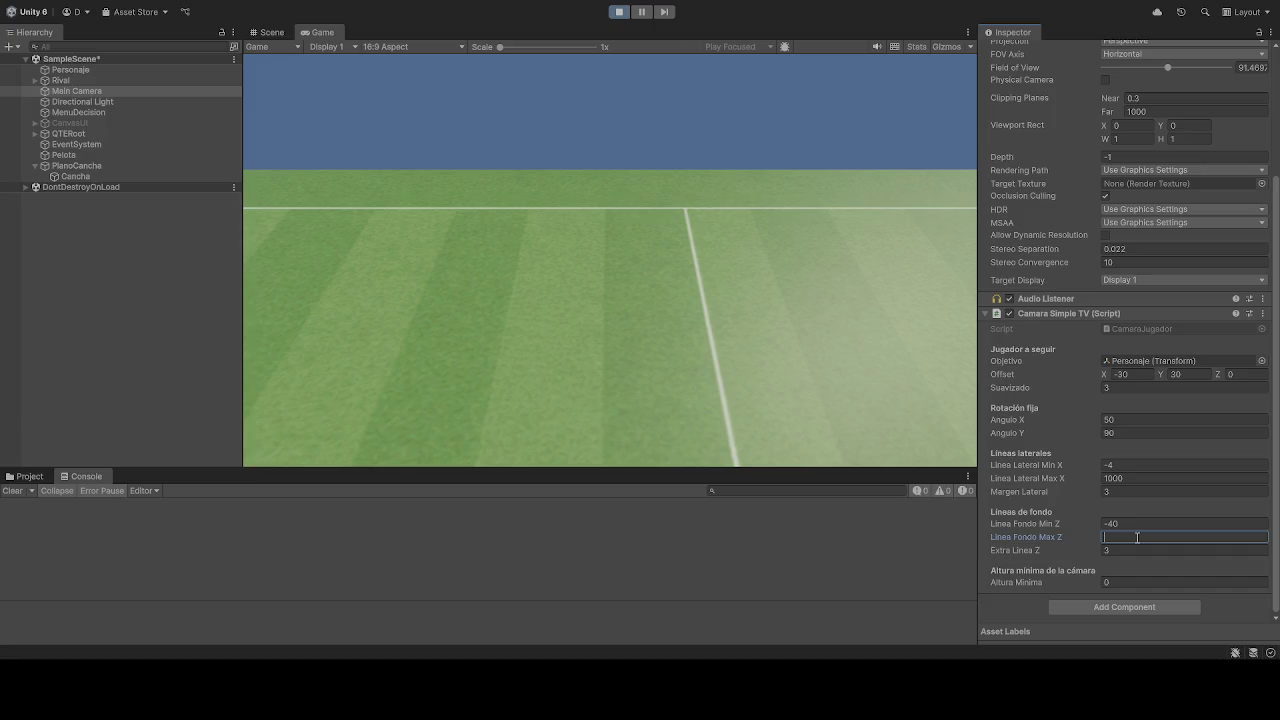
- Enter 0 as a sideline limit, then try -80 and clear the Linea Lateral Min X value
left_click(1132, 480)
type("0")
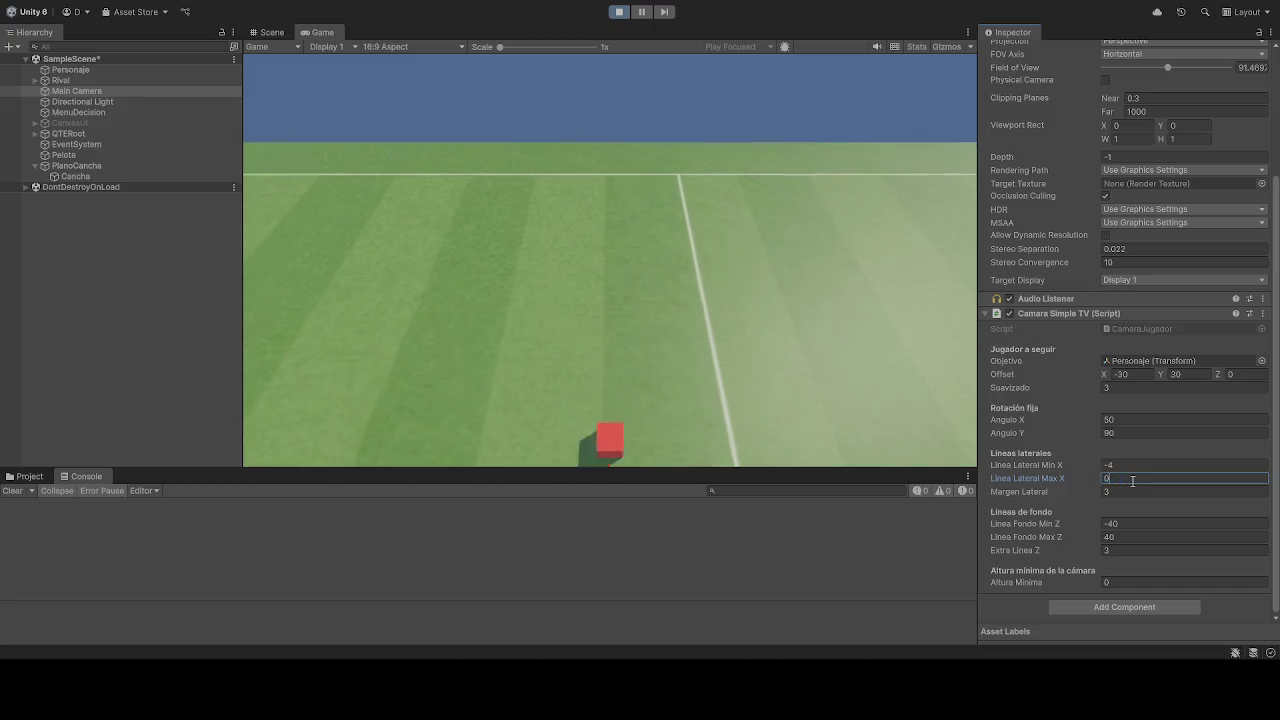
key("Return")
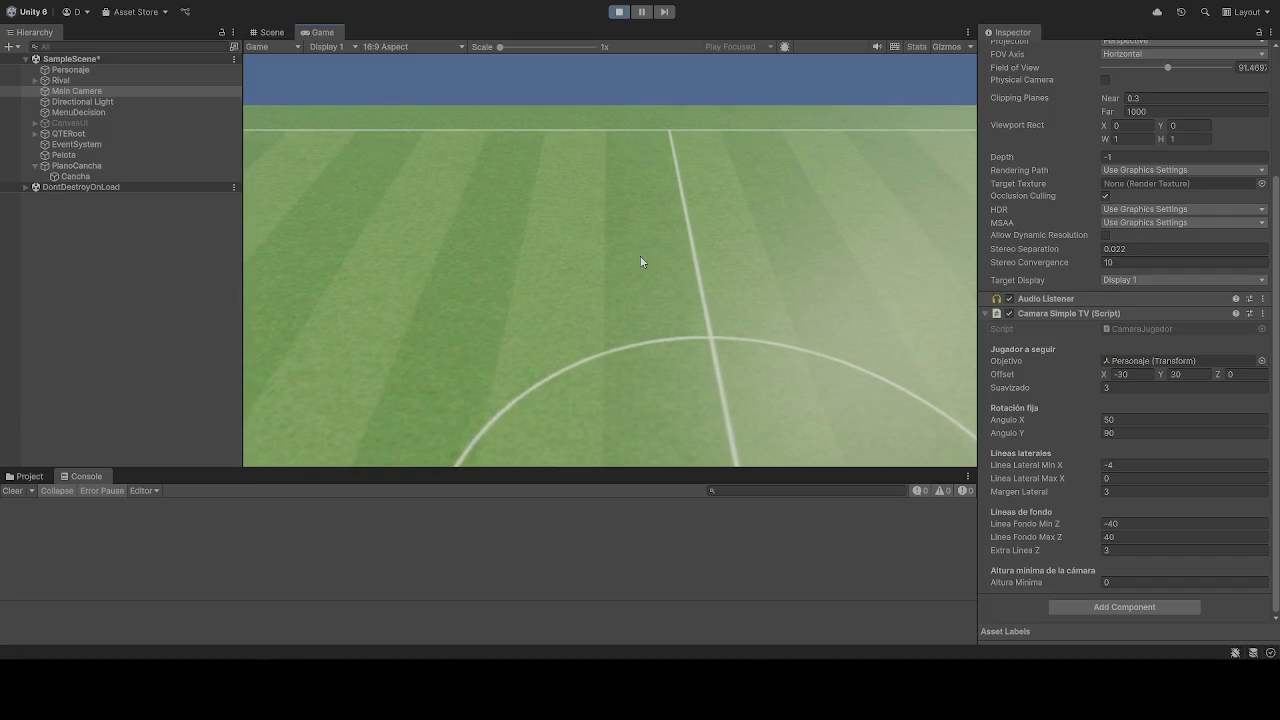
left_click(1126, 463)
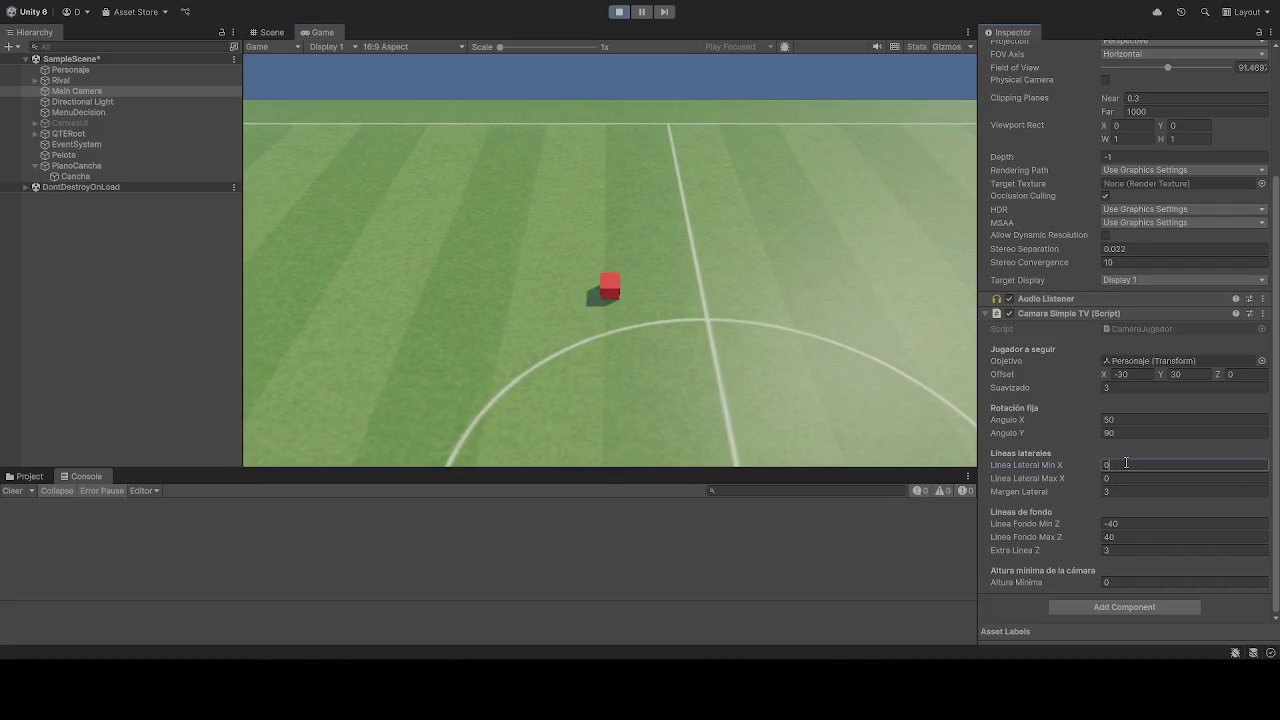
left_click(748, 358)
left_click(1127, 465)
type("-80")
left_click(557, 363)
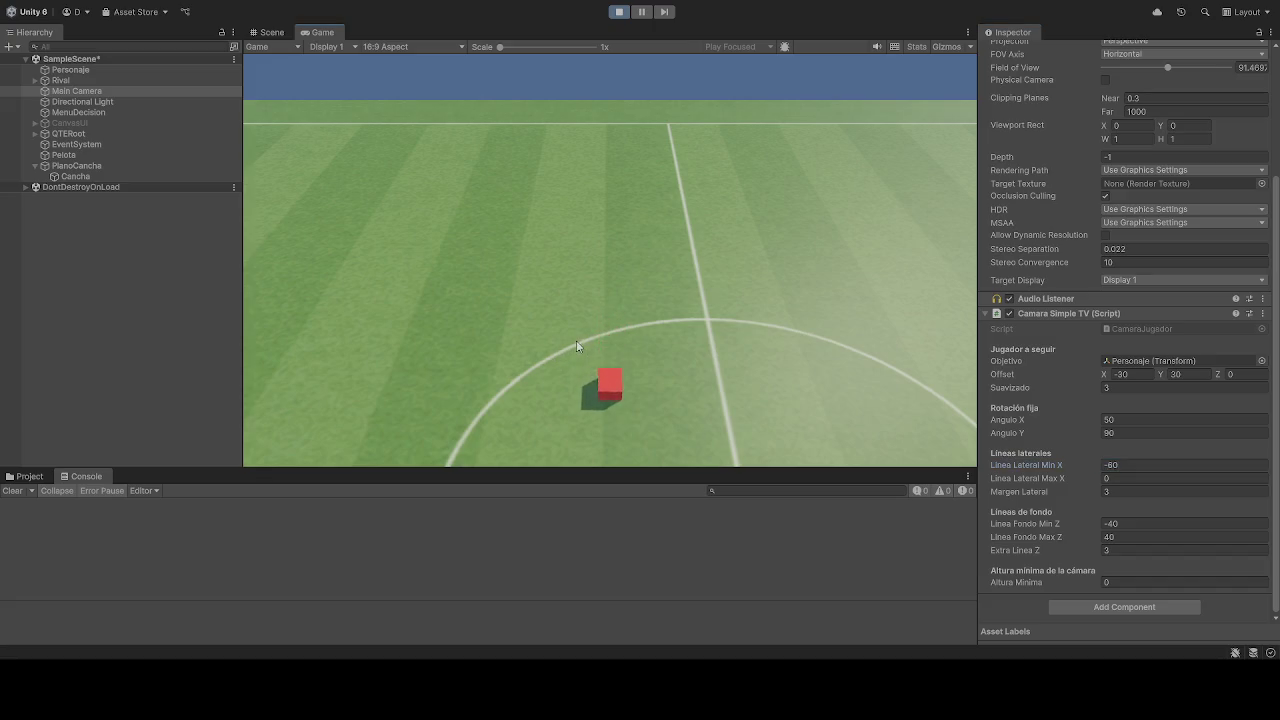
left_click(1154, 465)
type("010")
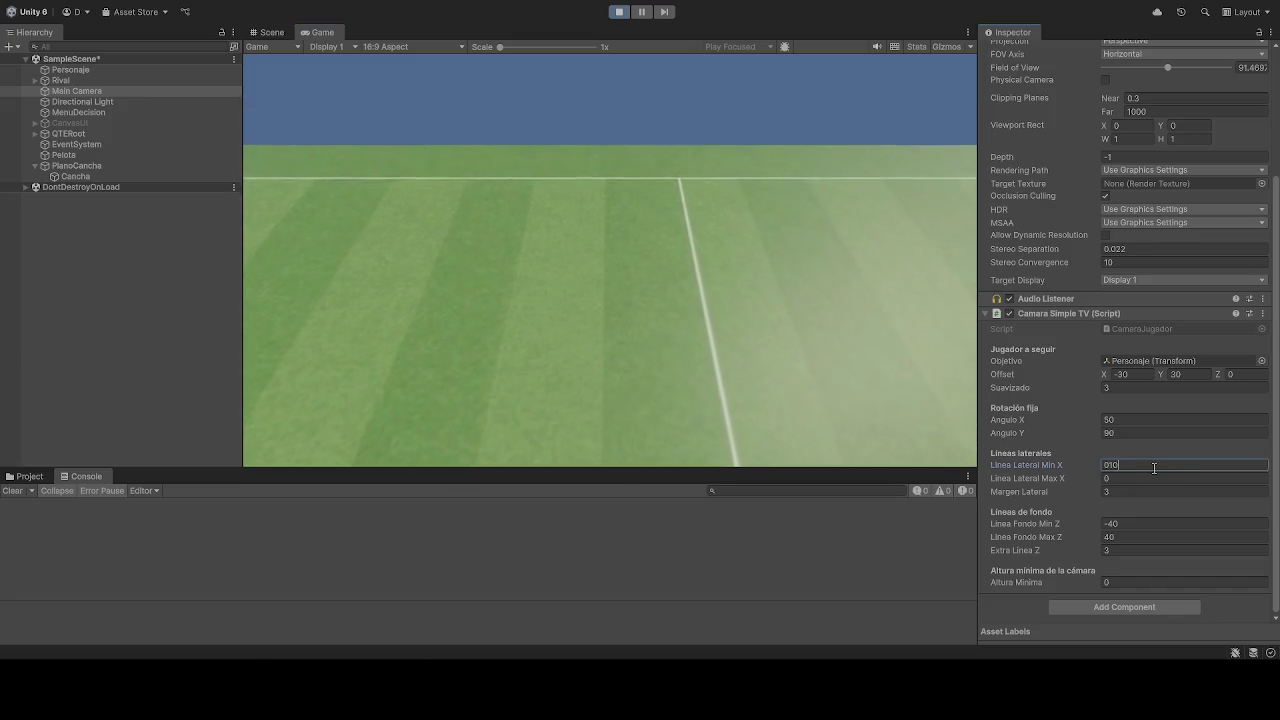
type("1")
key("BackSpace")
key("BackSpace")
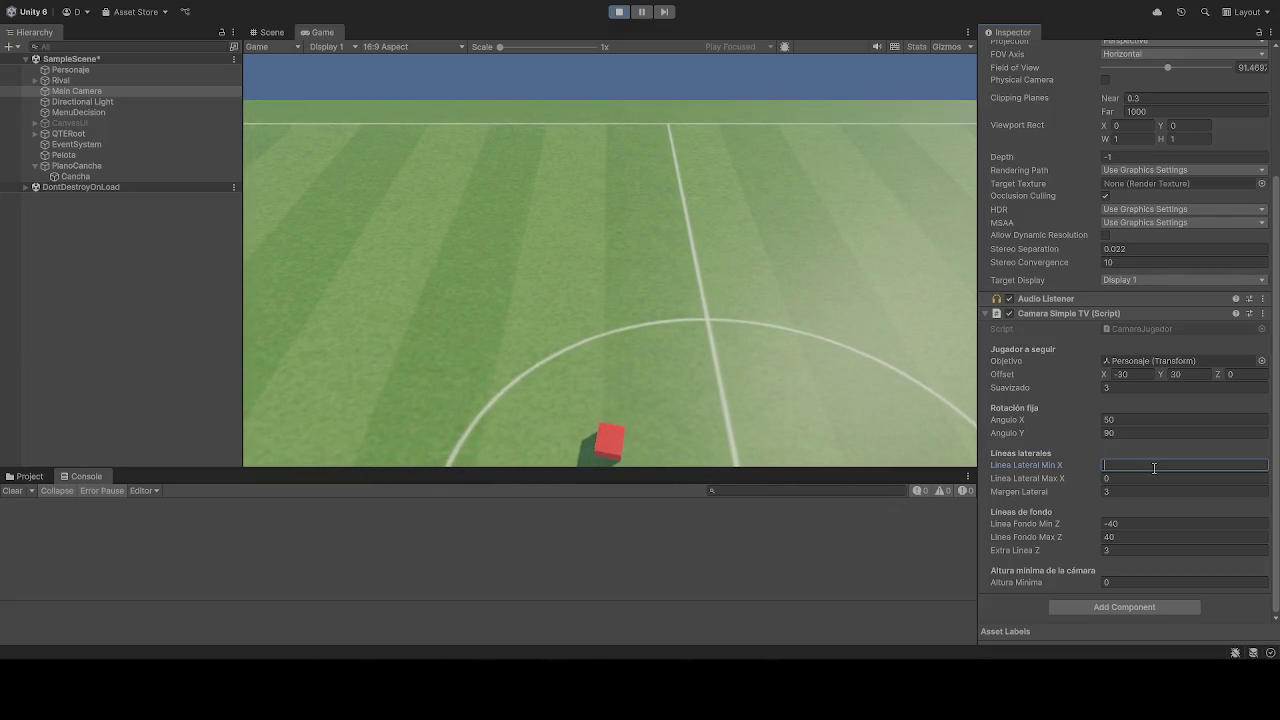
- Retype Linea Lateral Max X through -80 and -70 until it reads -65
left_click(1121, 477)
key("BackSpace")
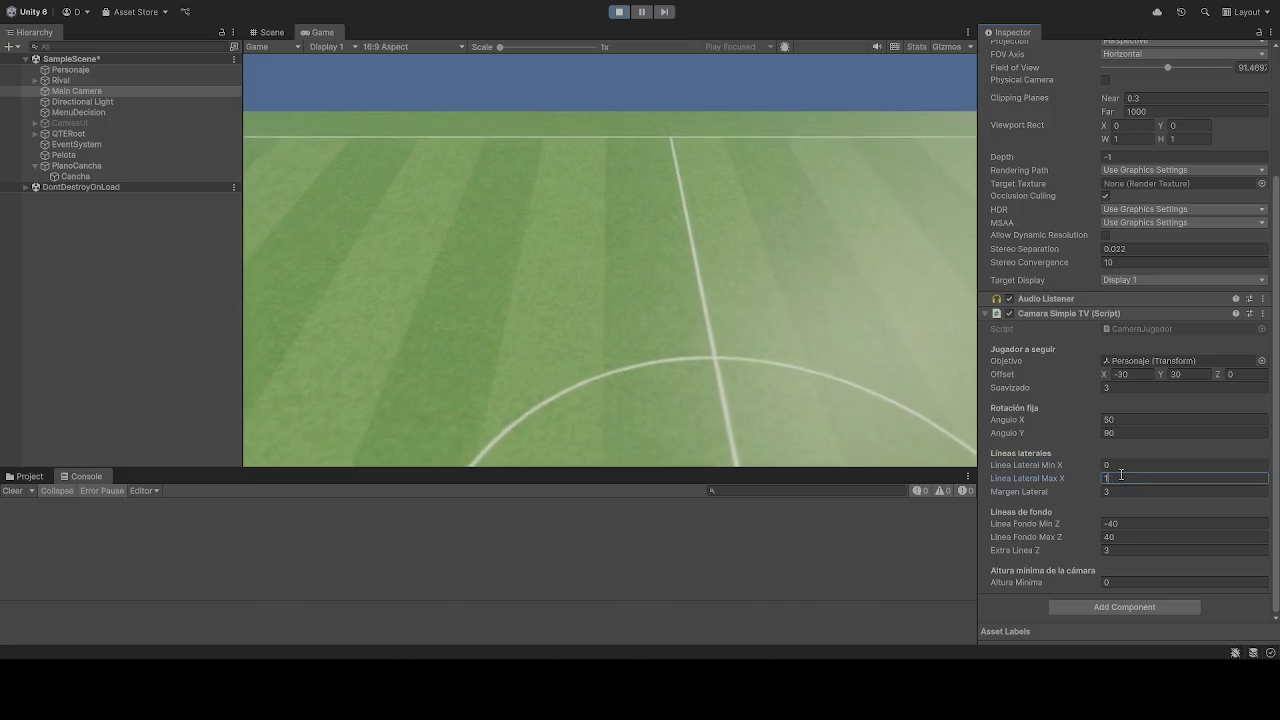
type("-80")
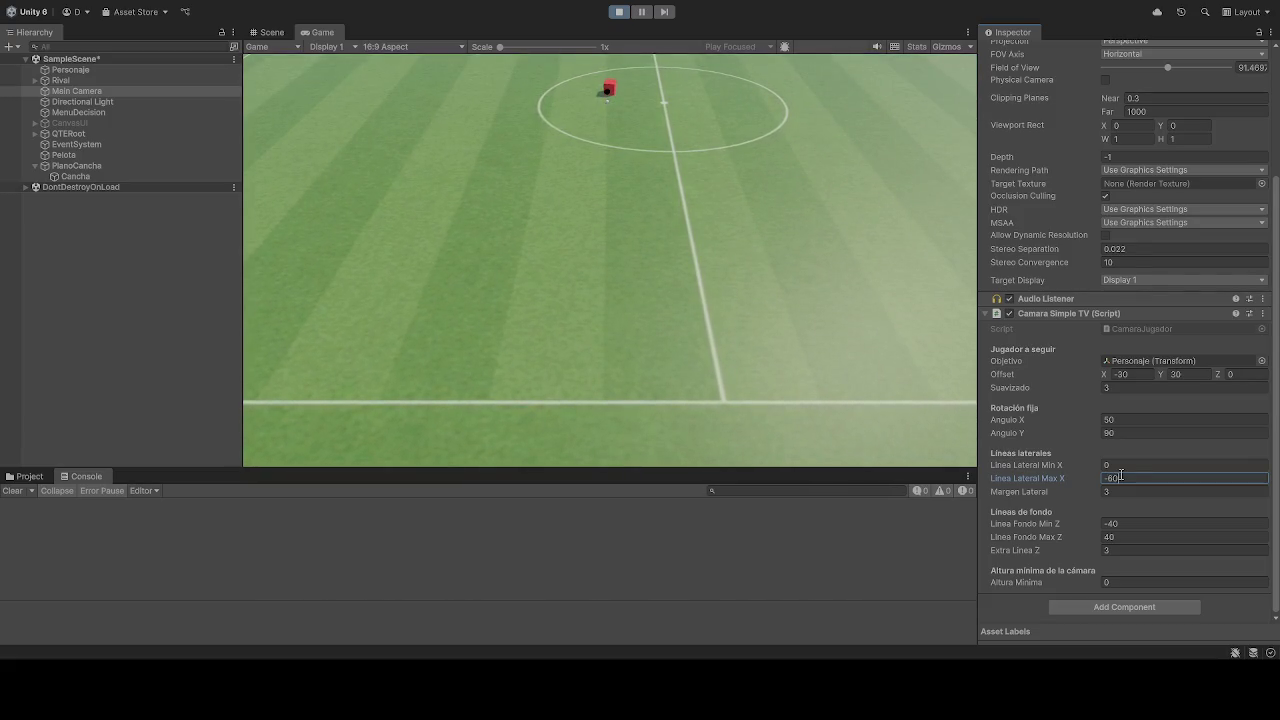
key("BackSpace")
key("BackSpace")
type("70")
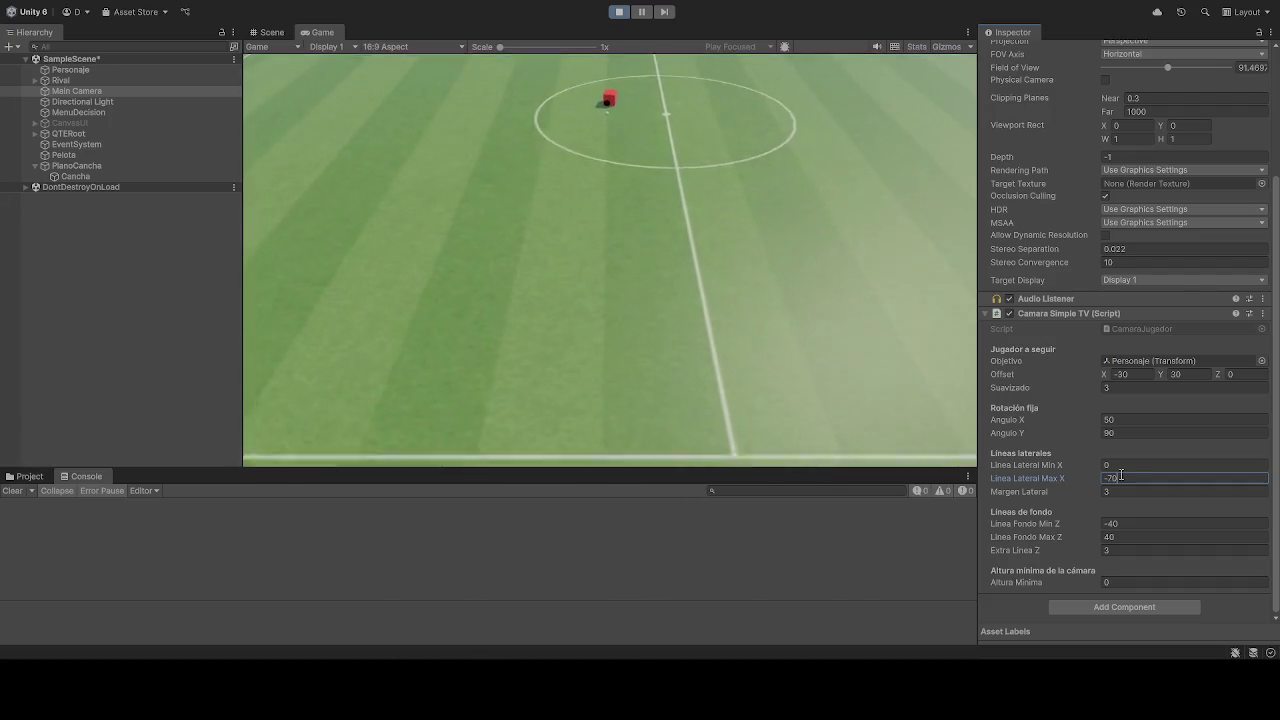
key("BackSpace")
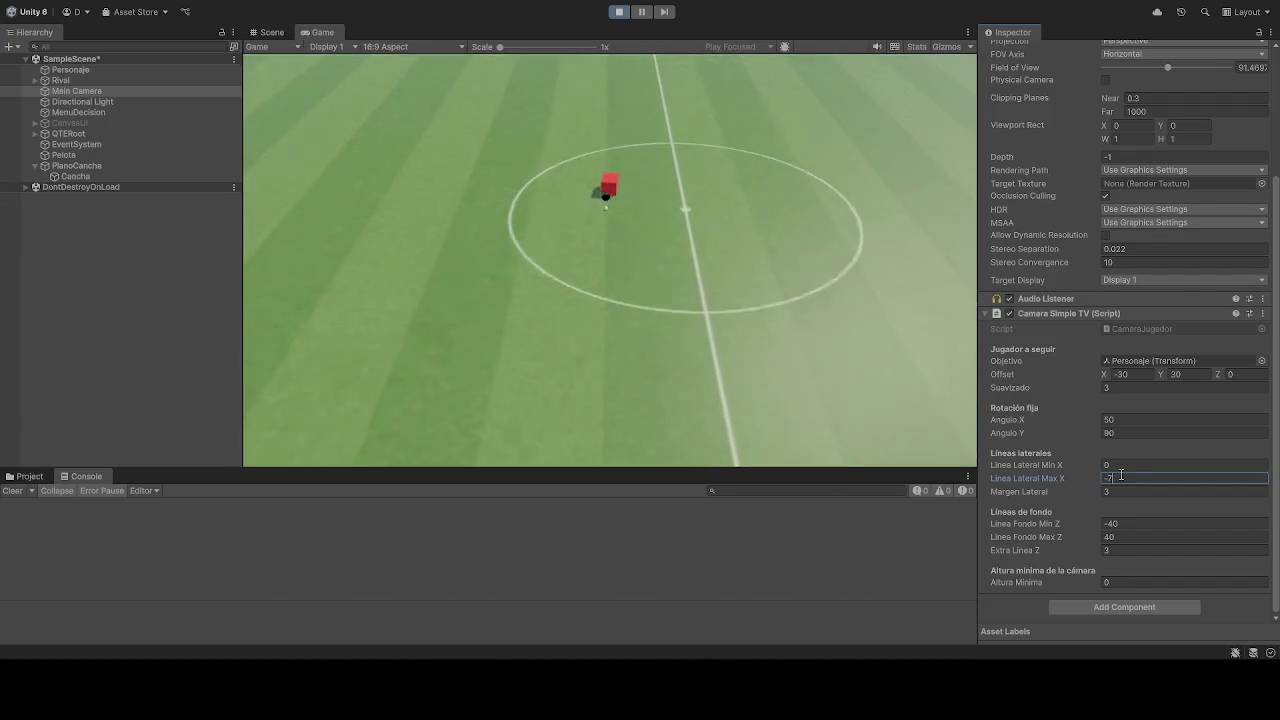
key("BackSpace")
type("65")
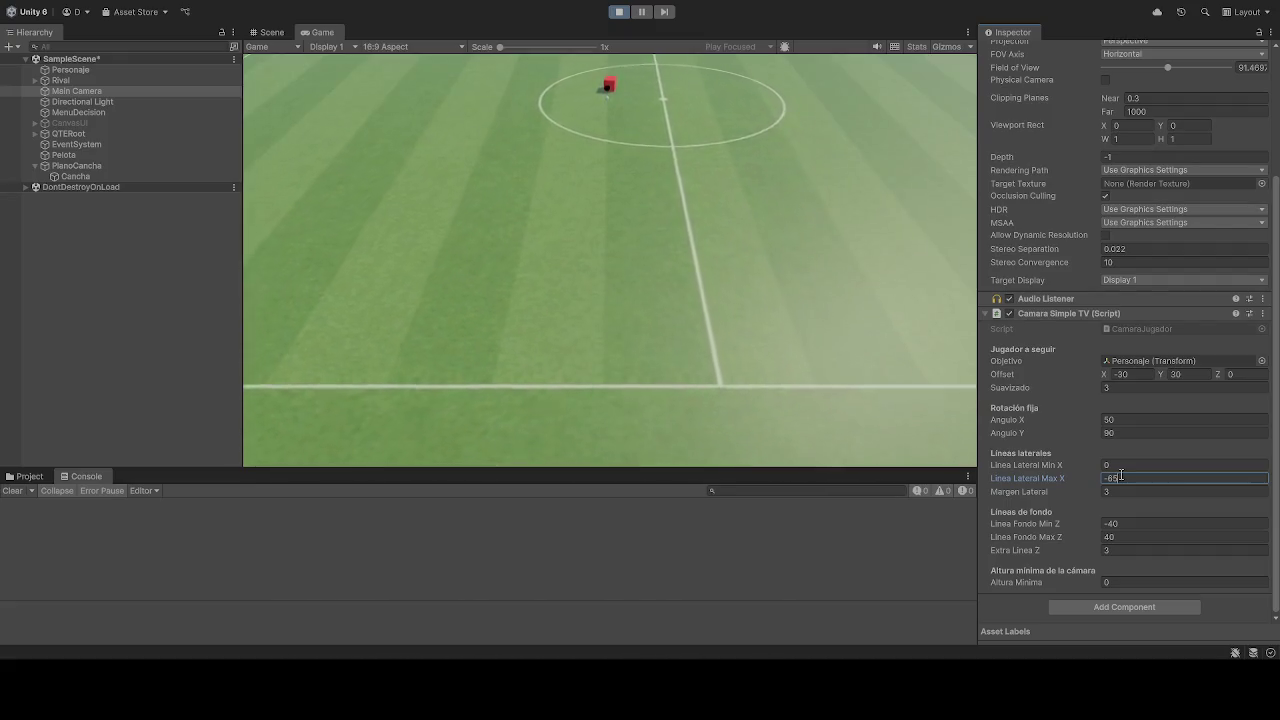
- Commit Max X as -65 and set Linea Lateral Min X to -35
left_click(516, 183)
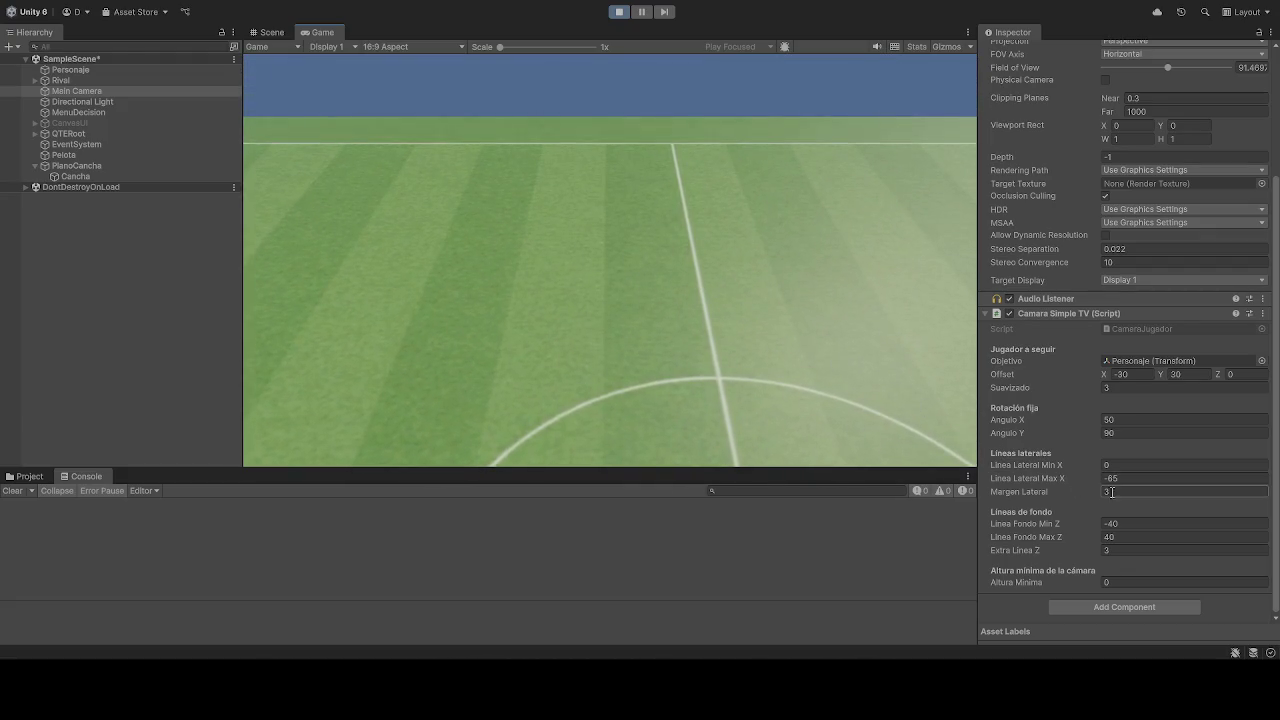
left_click(1128, 465)
type("-35")
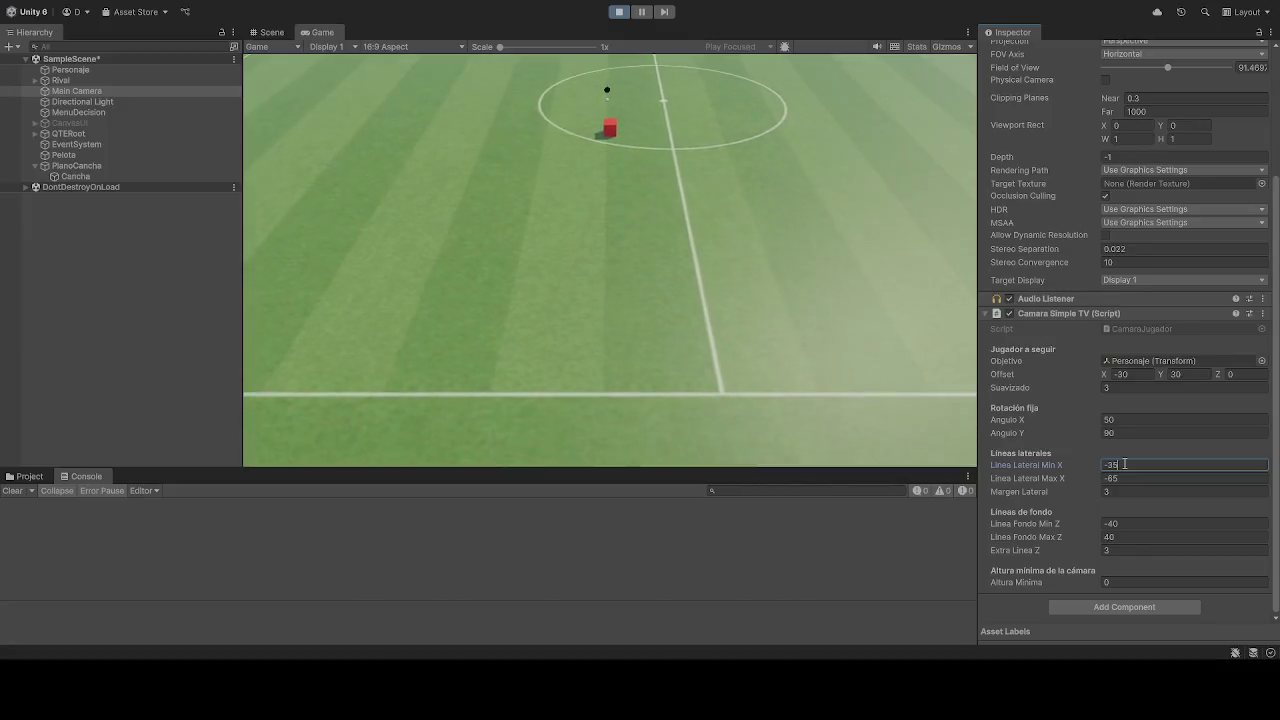
left_click(637, 220)
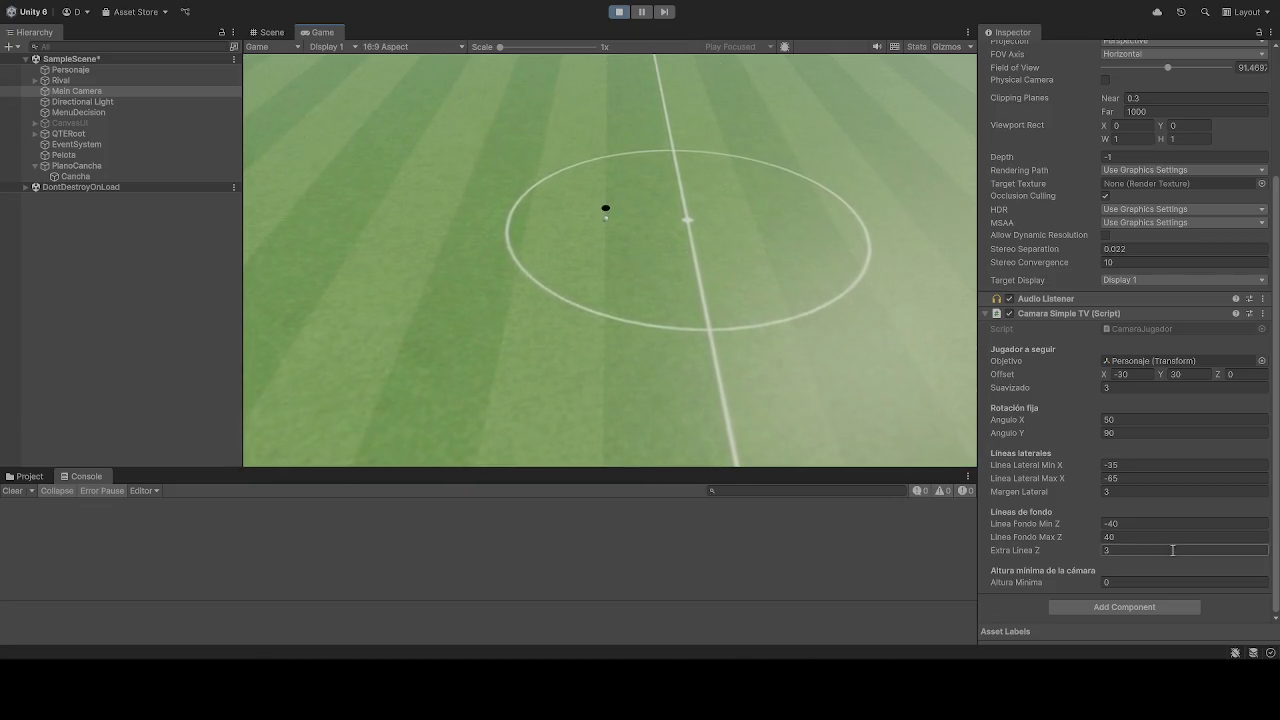
- Enter 0 for Margen Lateral, then stop and restart Play mode
left_click(1130, 493)
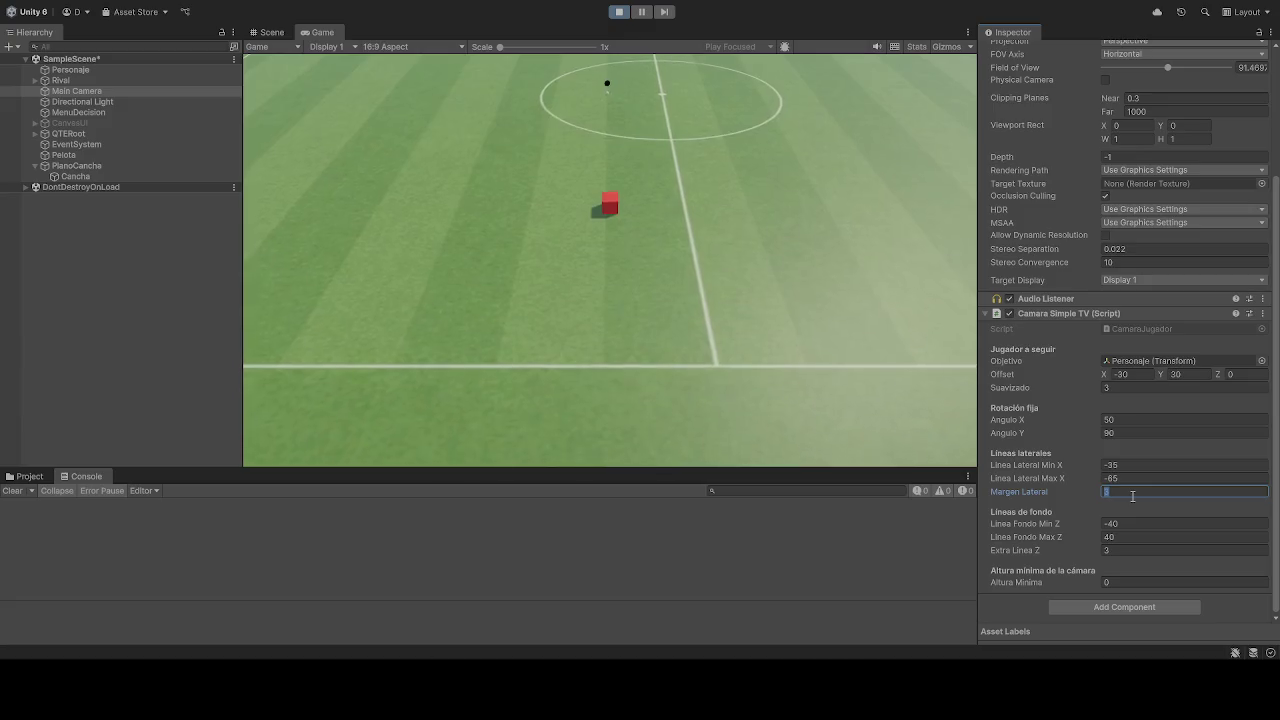
type("0")
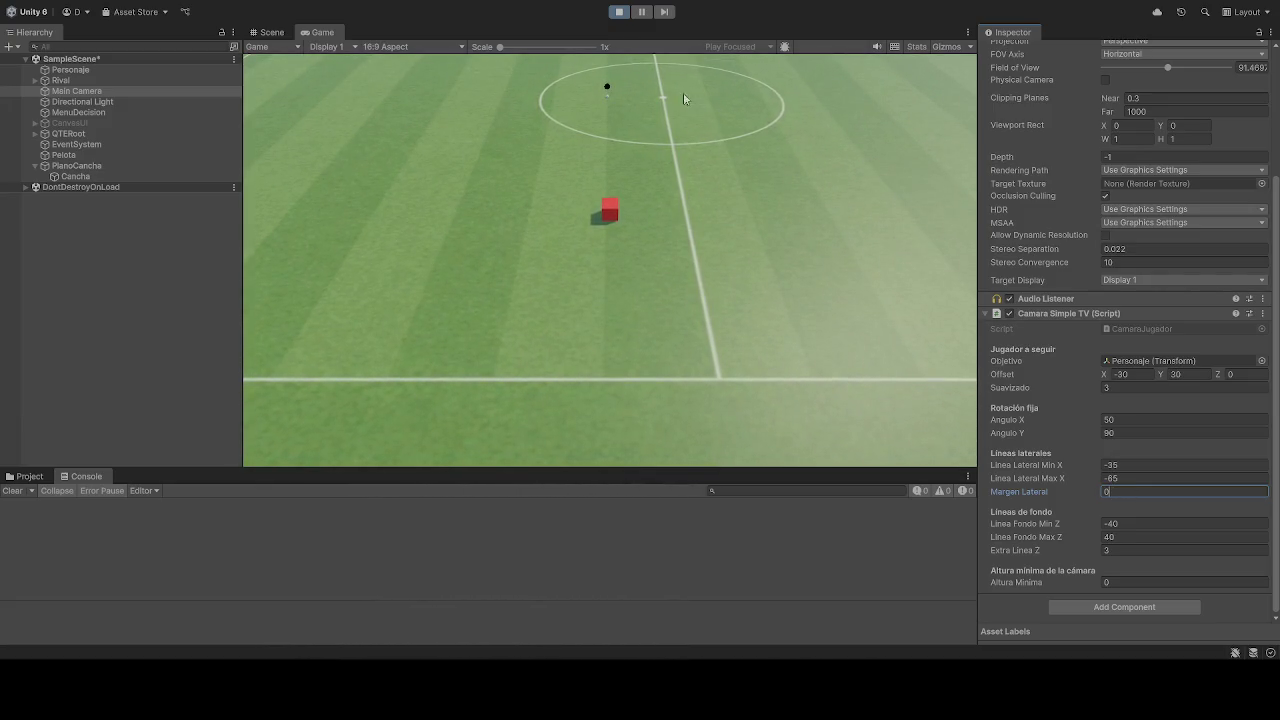
left_click(619, 12)
left_click(619, 12)
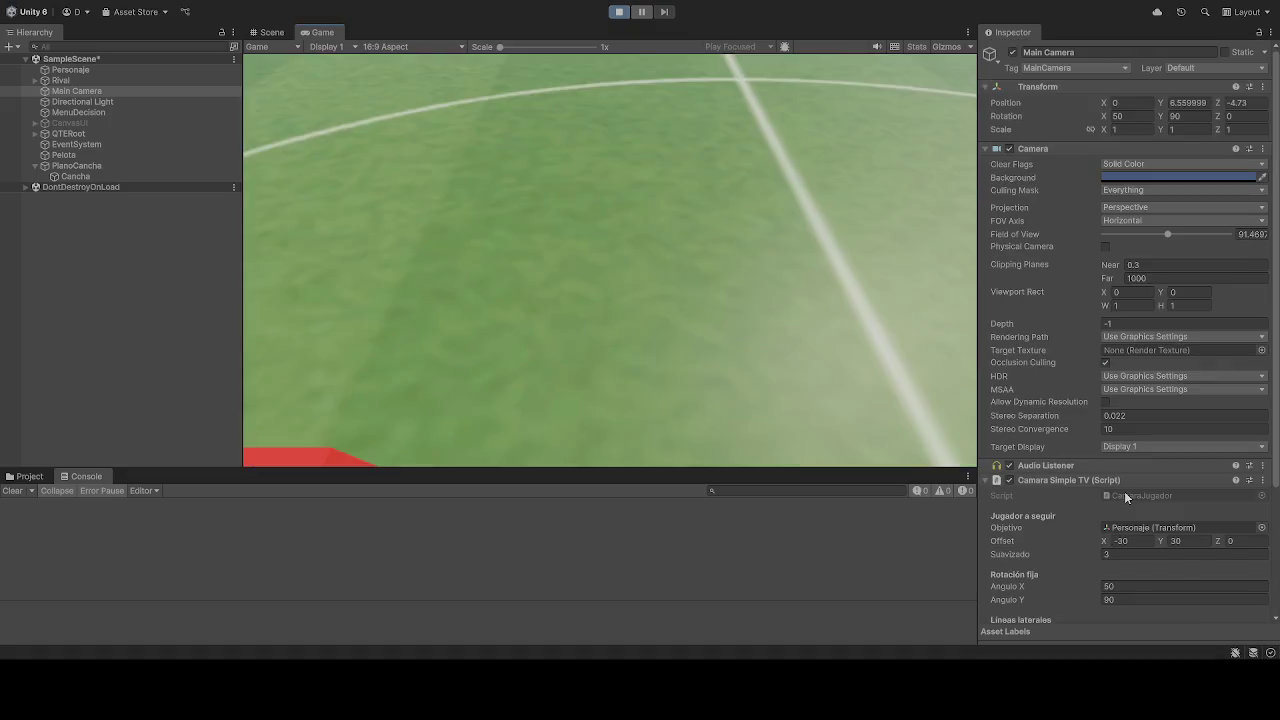
- Enter 0 in the Margen Lateral field and commit it in the Game view
left_click(1126, 492)
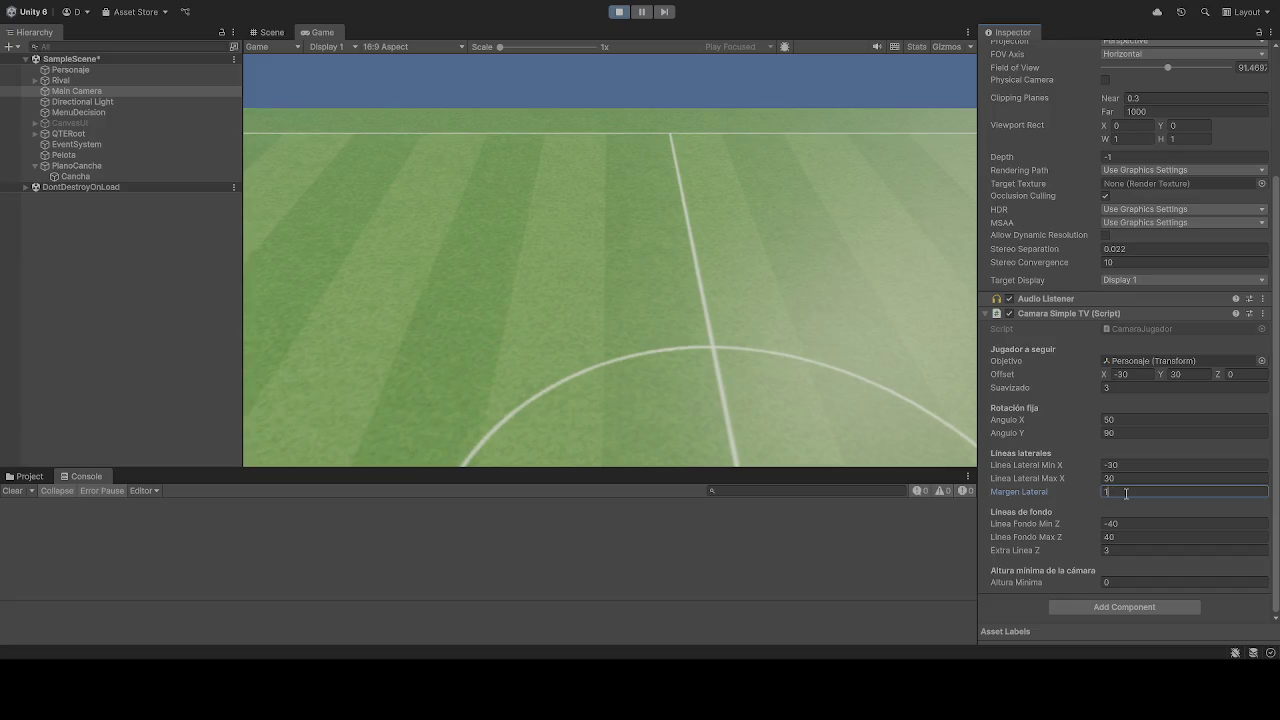
left_click(786, 299)
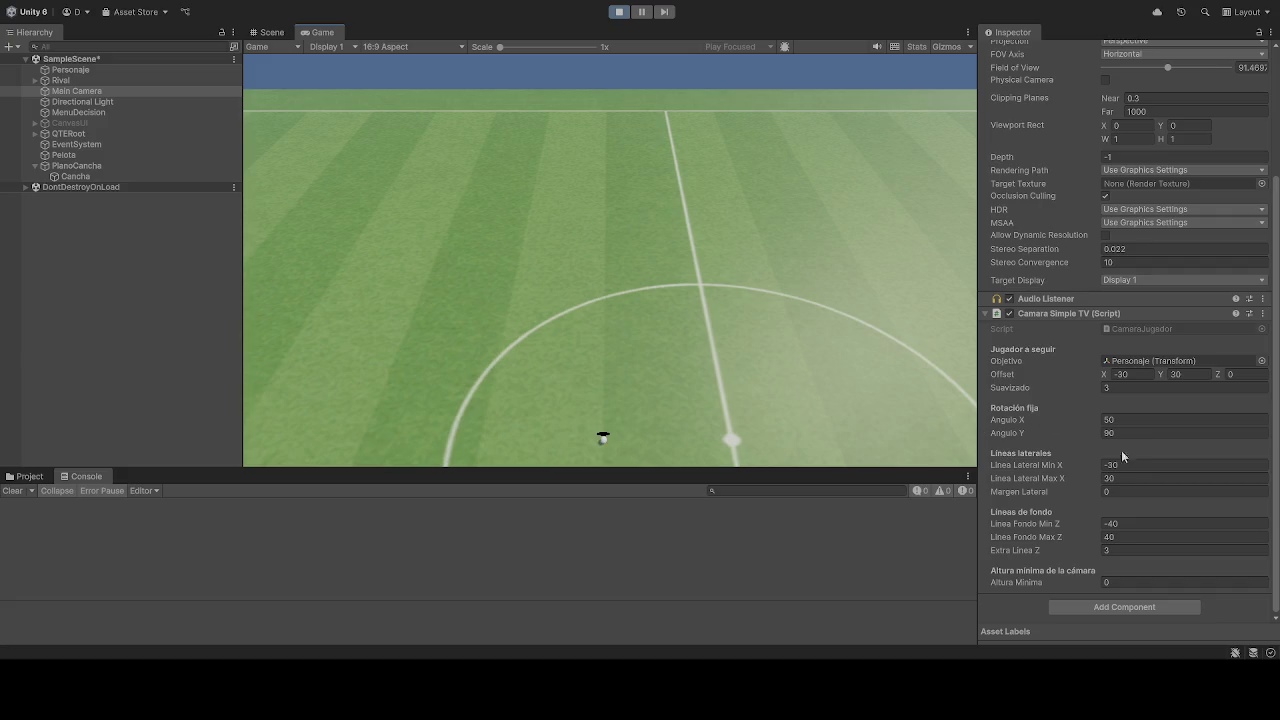
- Change Linea Lateral Max X from 0 to 50, commit it, and reselect the field
type("0")
type("50")
left_click(764, 391)
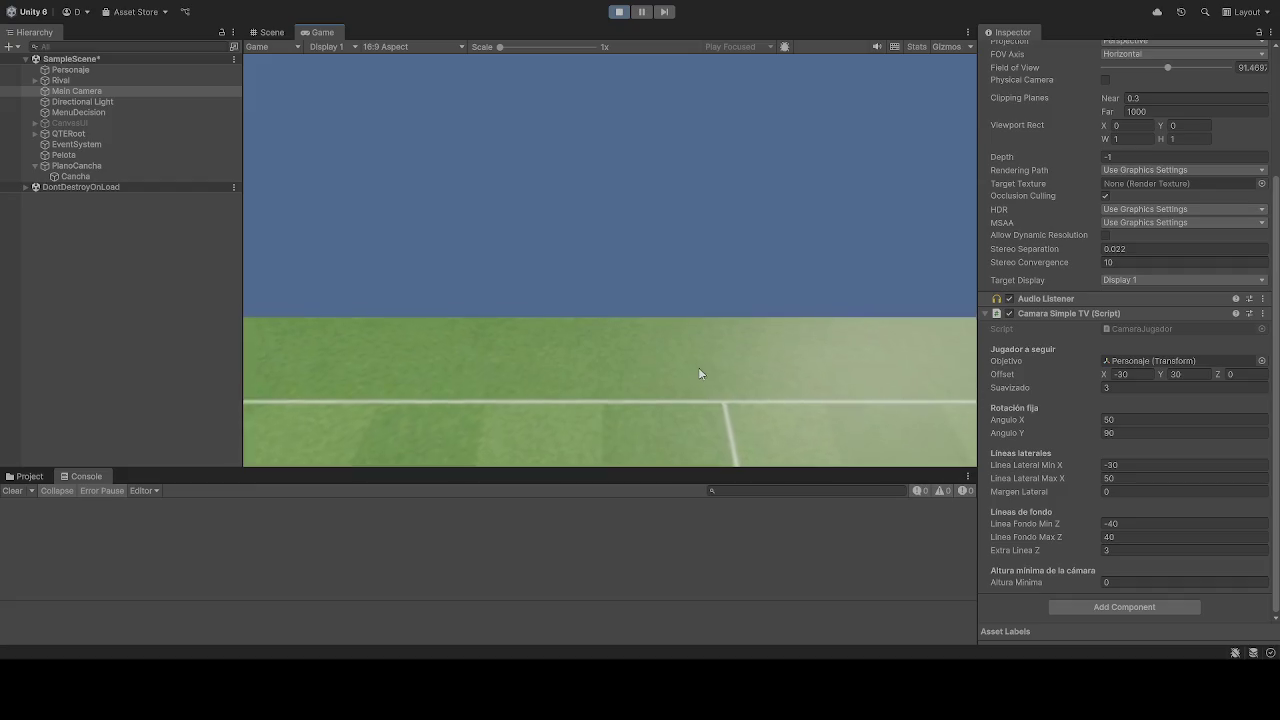
left_click(1127, 479)
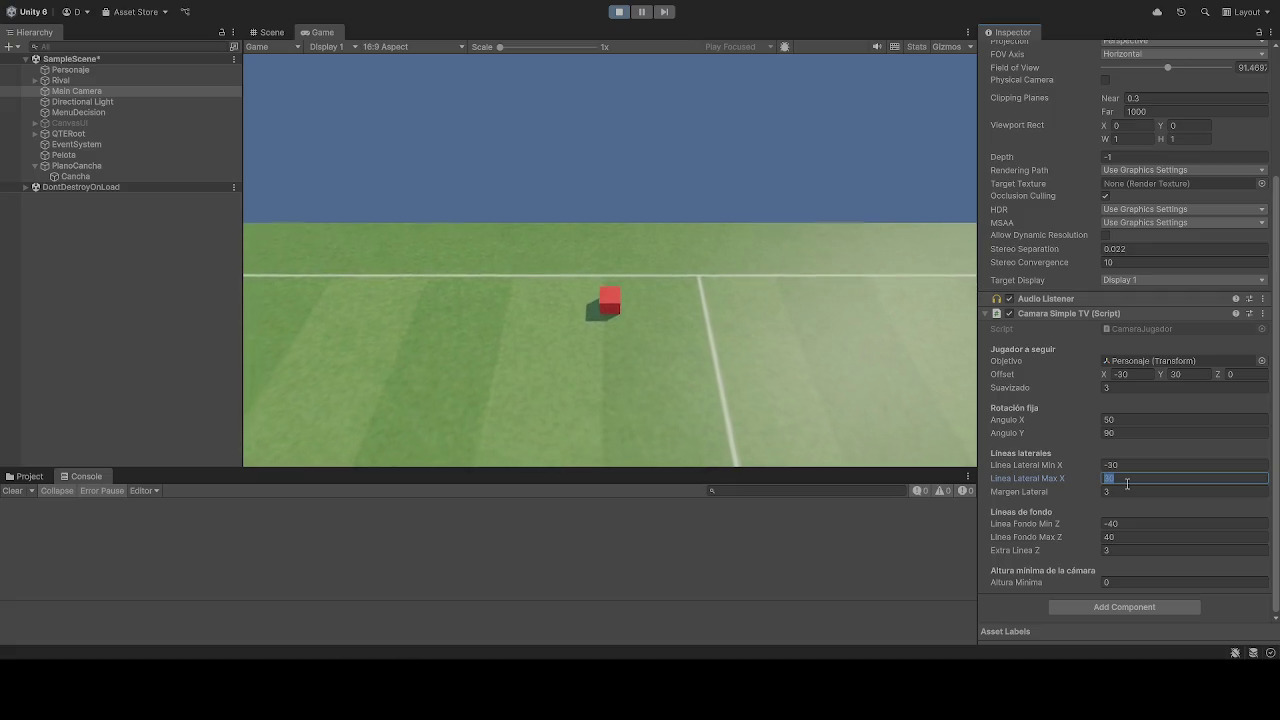
- Step Margen Lateral through 10 and 20 up to 30, committing it in the Game view
left_click(1122, 491)
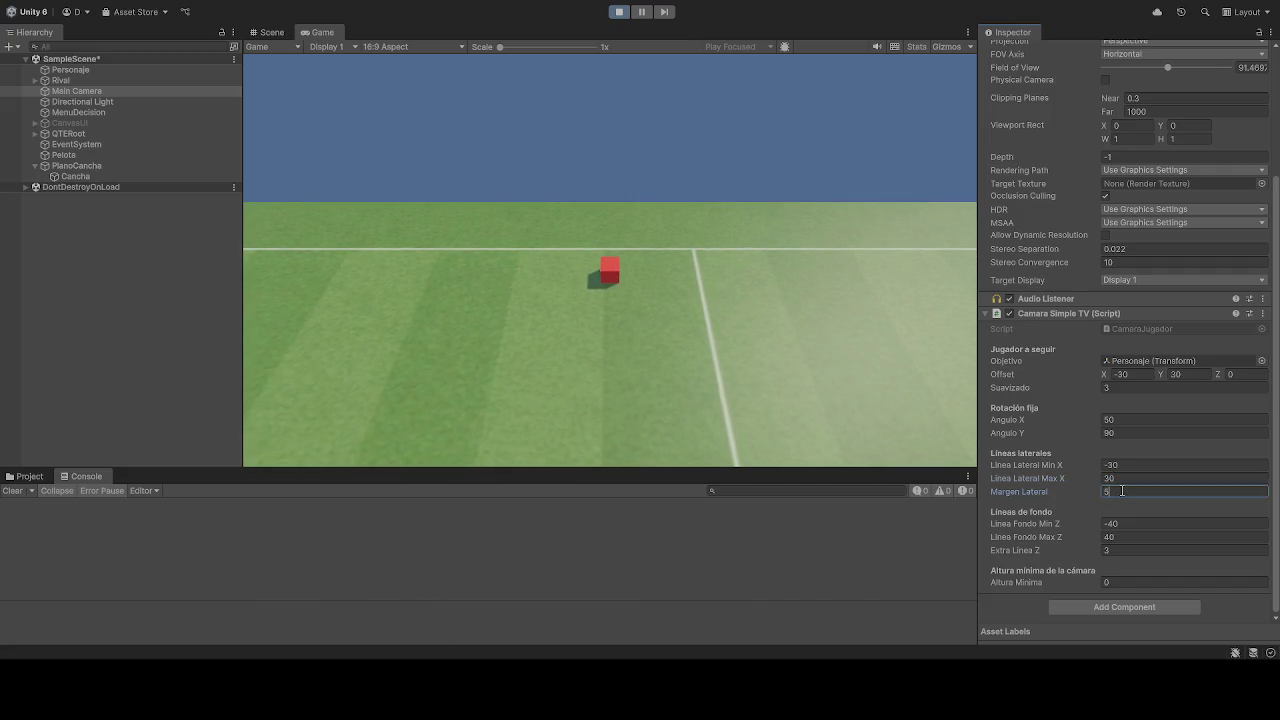
type("10")
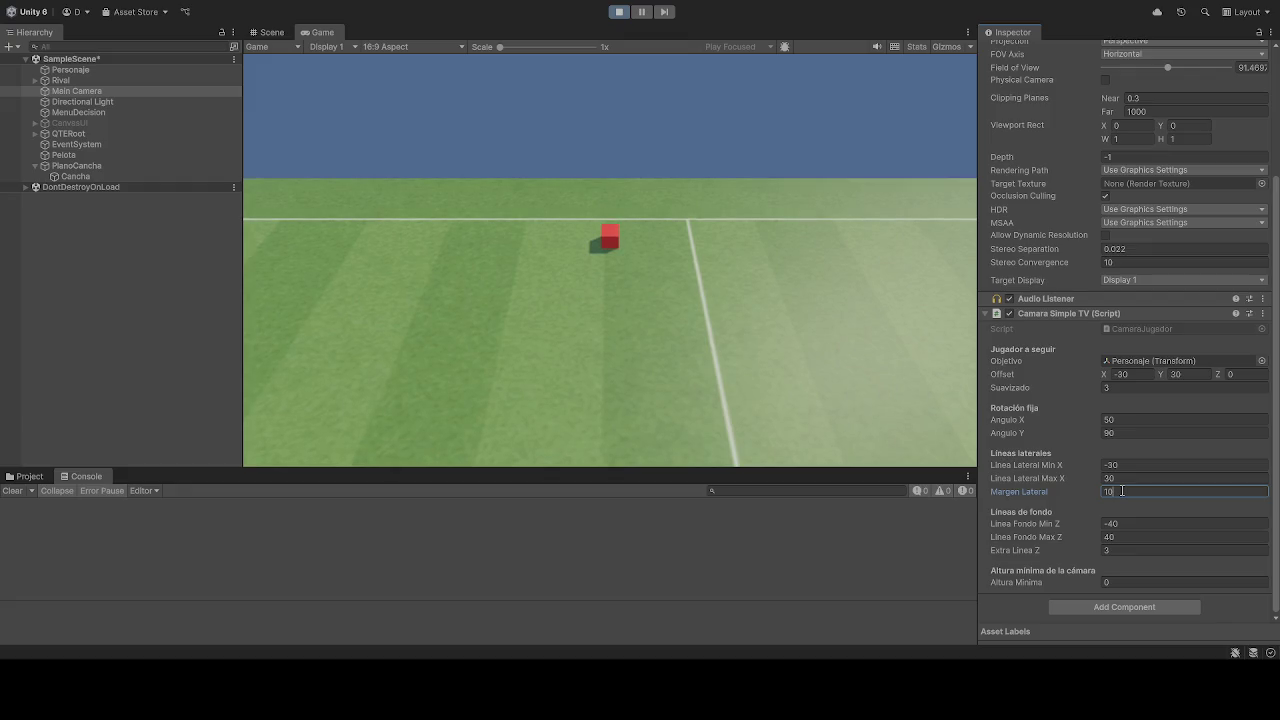
key("BackSpace")
key("BackSpace")
type("20")
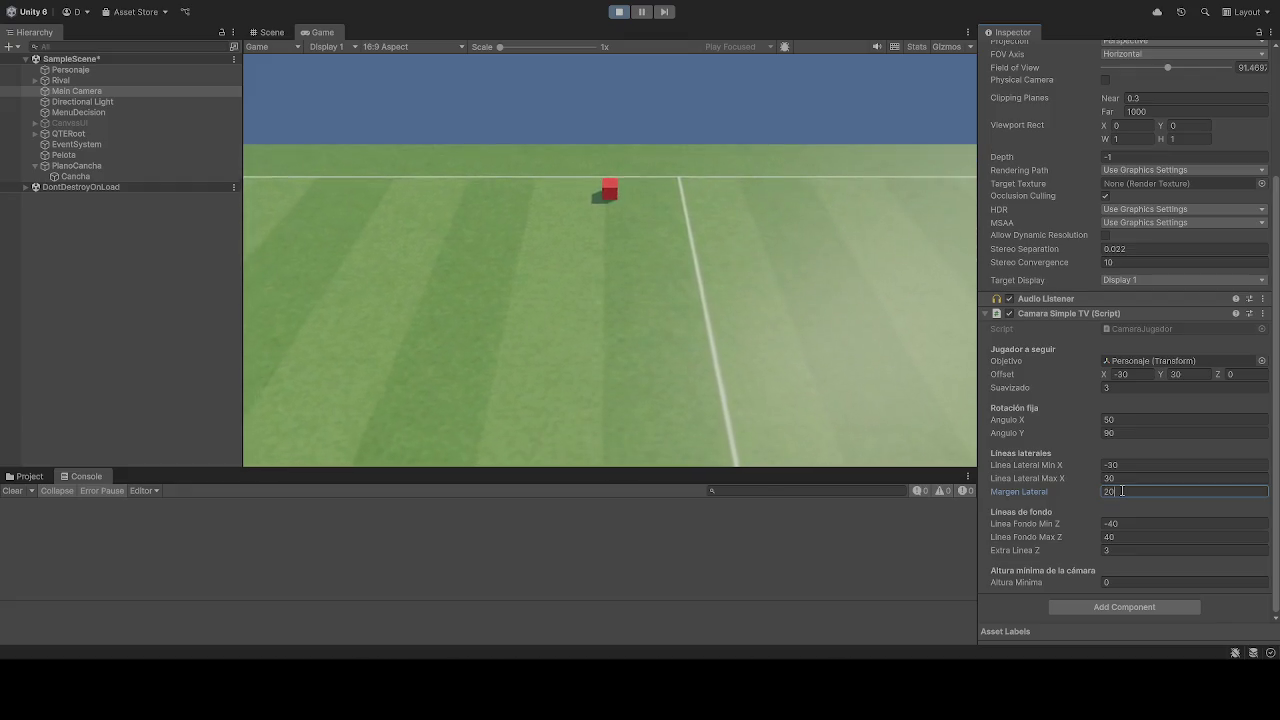
key("BackSpace")
key("BackSpace")
type("30")
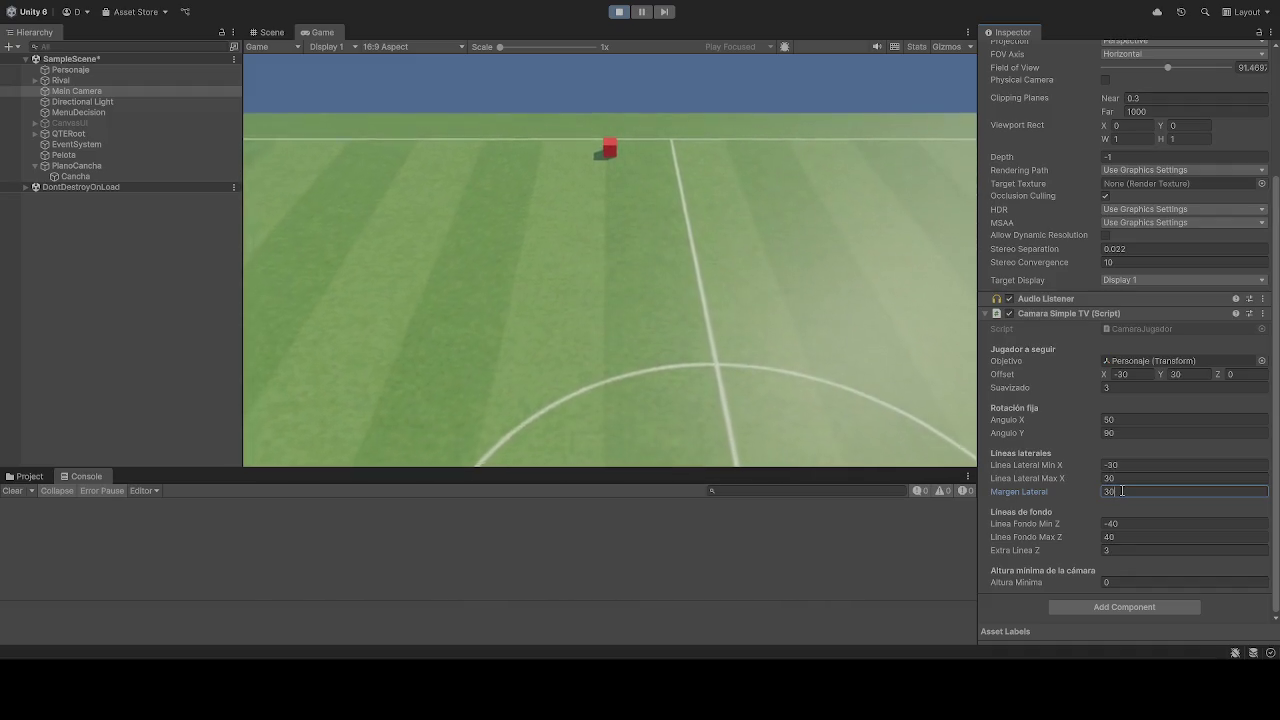
left_click(597, 271)
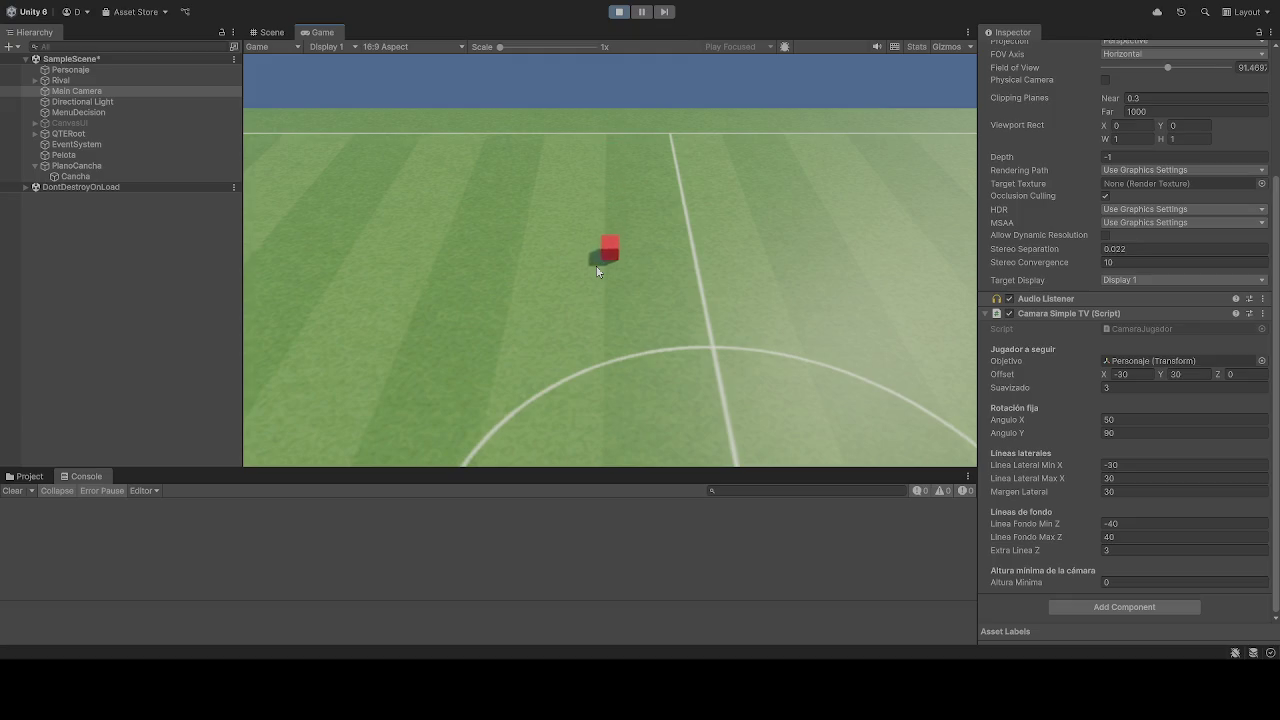
- Set Linea Lateral Max X to 30 and Linea Lateral Min X to -1000
left_click(1120, 478)
type("0")
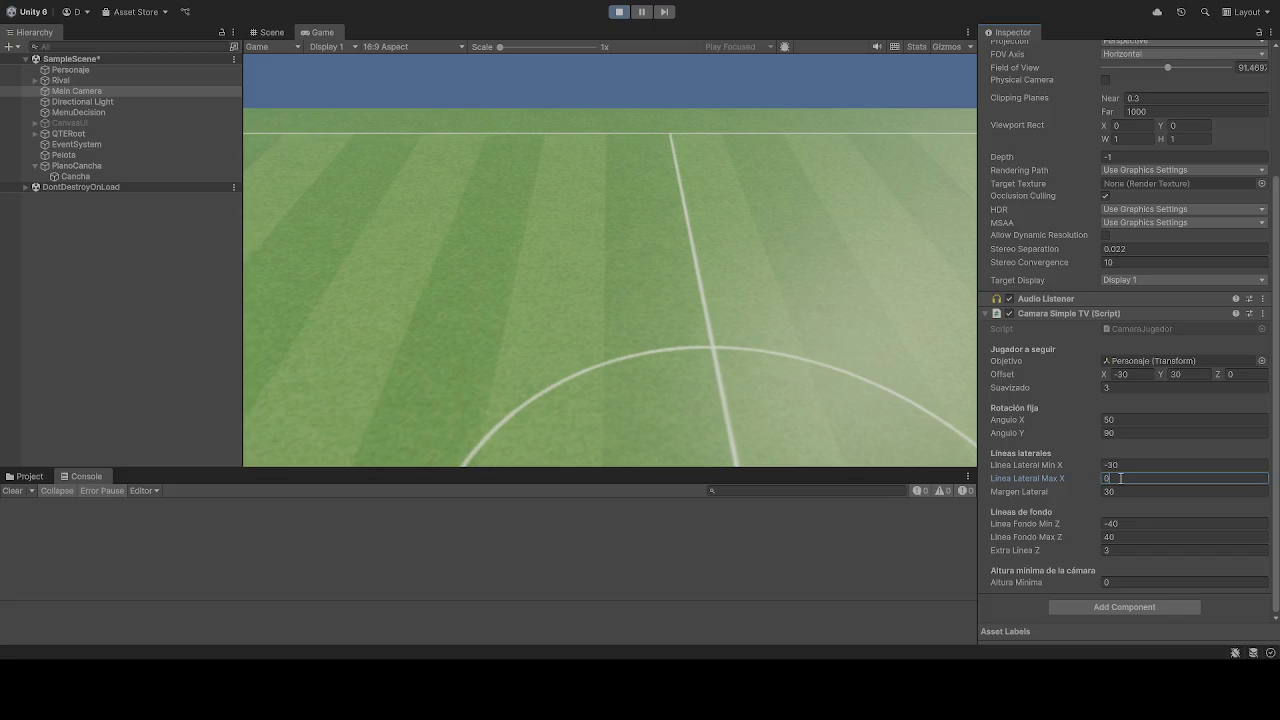
key("BackSpace")
type("30")
left_click(1140, 466)
type("-80")
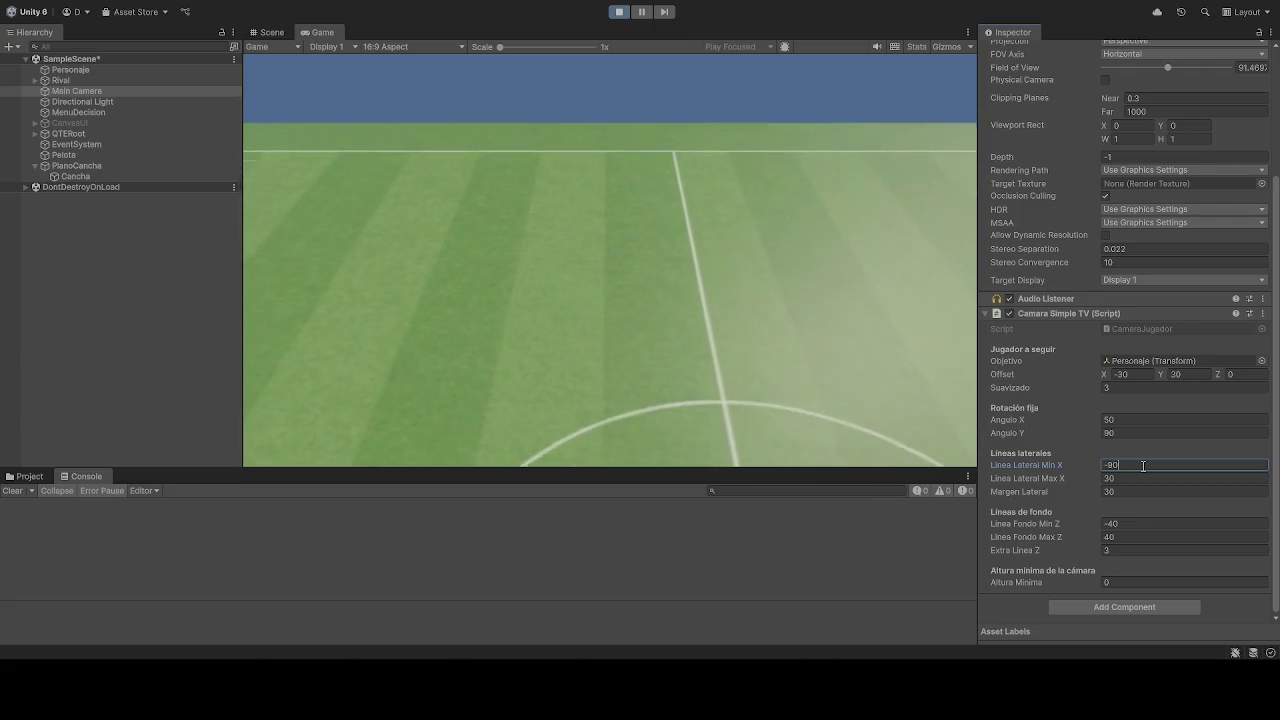
key("BackSpace")
key("BackSpace")
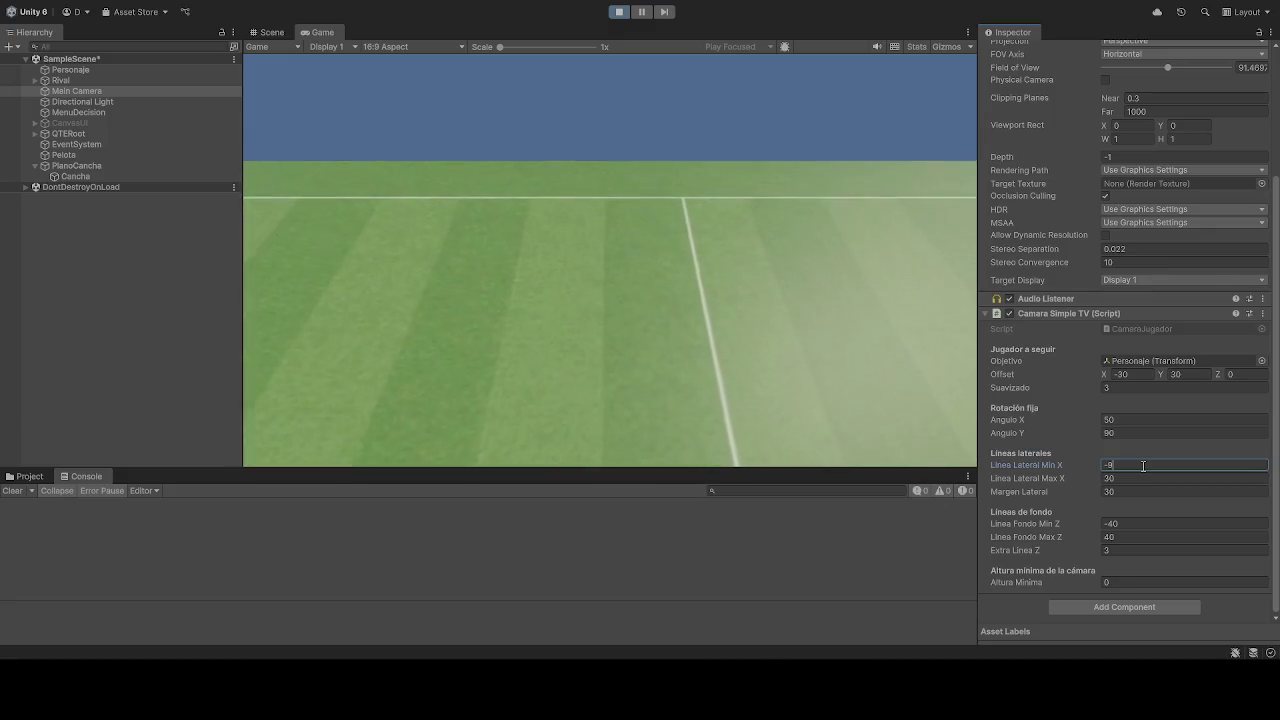
type("102")
key("BackSpace")
type("1000")
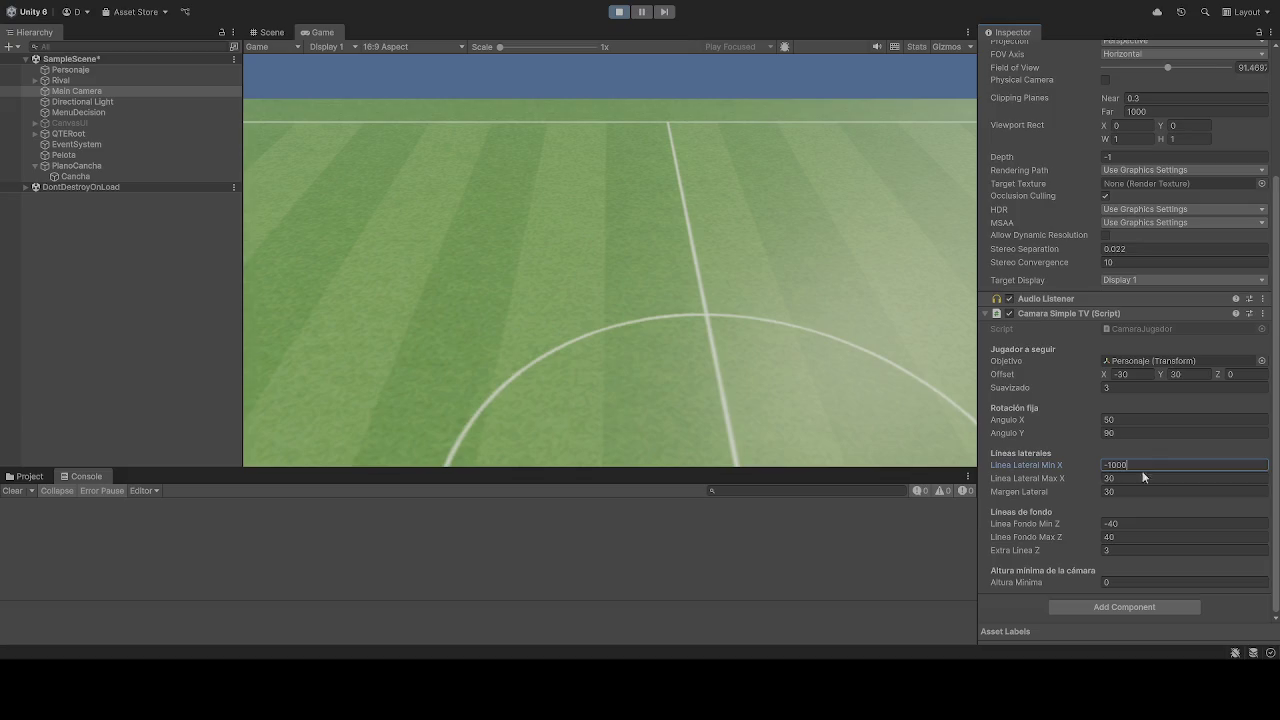
- Commit Max X as 0 and move the red cube down the pitch with S
left_click(1128, 477)
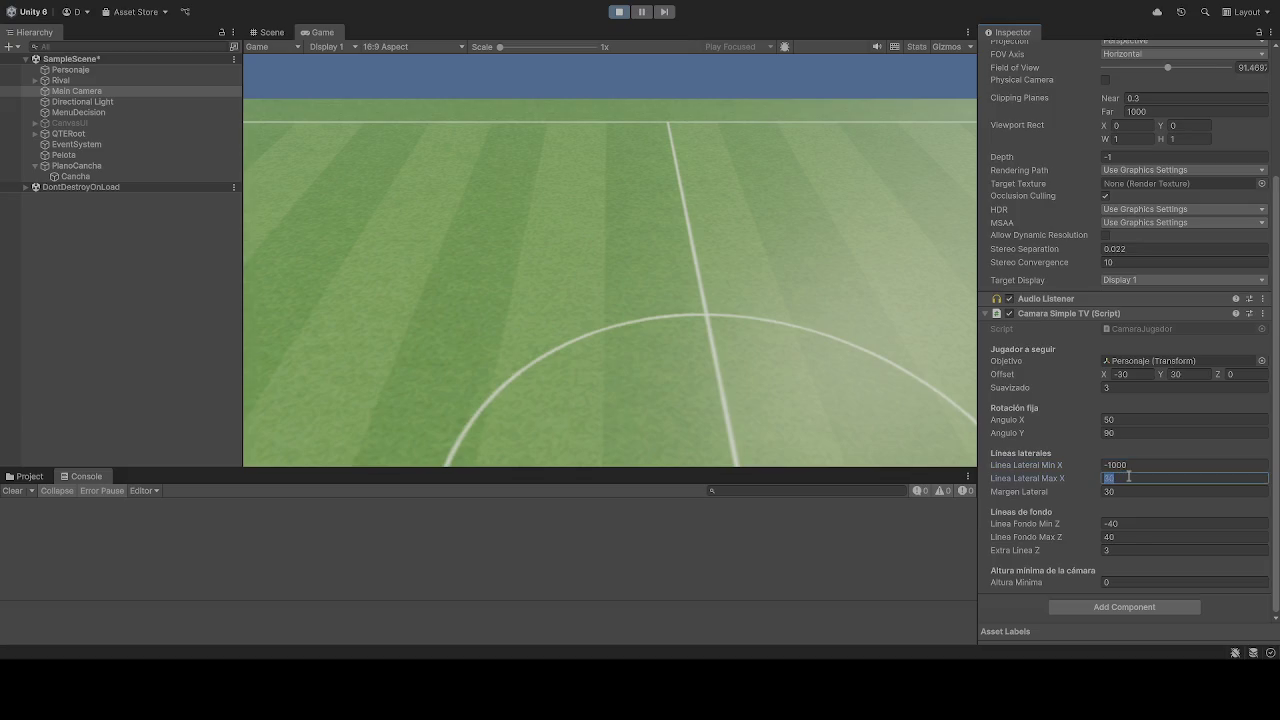
type("5")
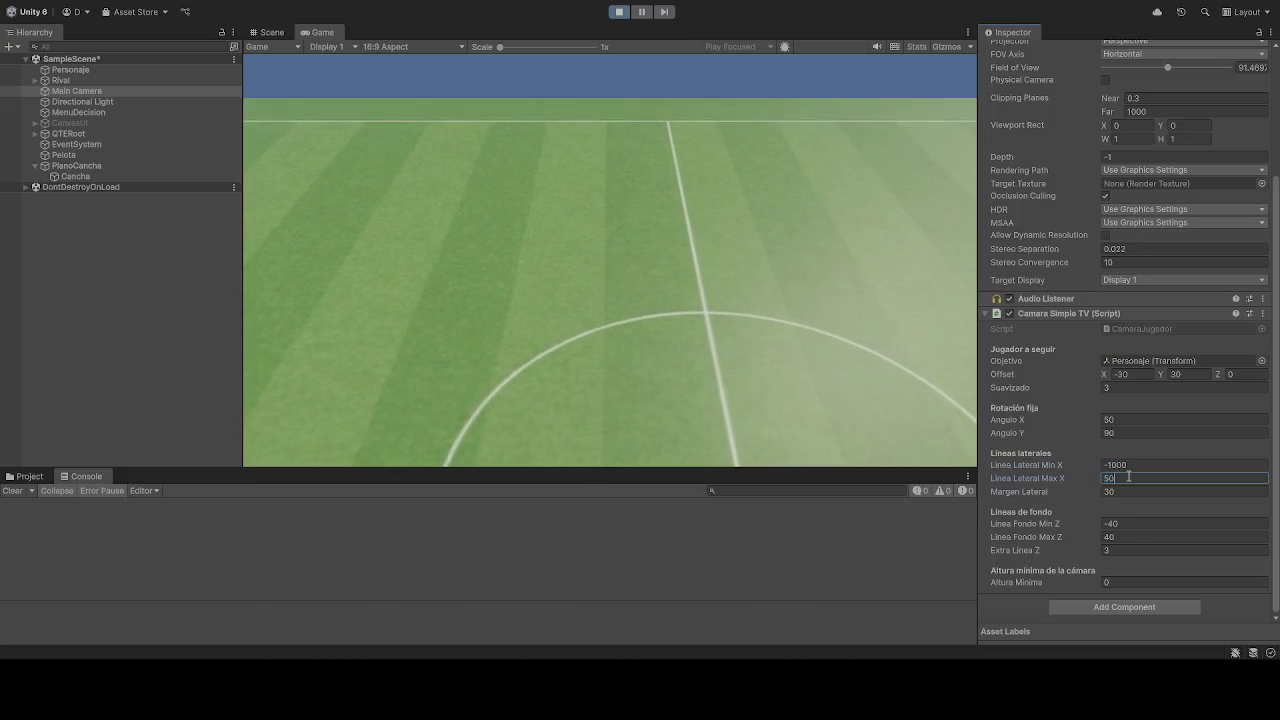
key("BackSpace")
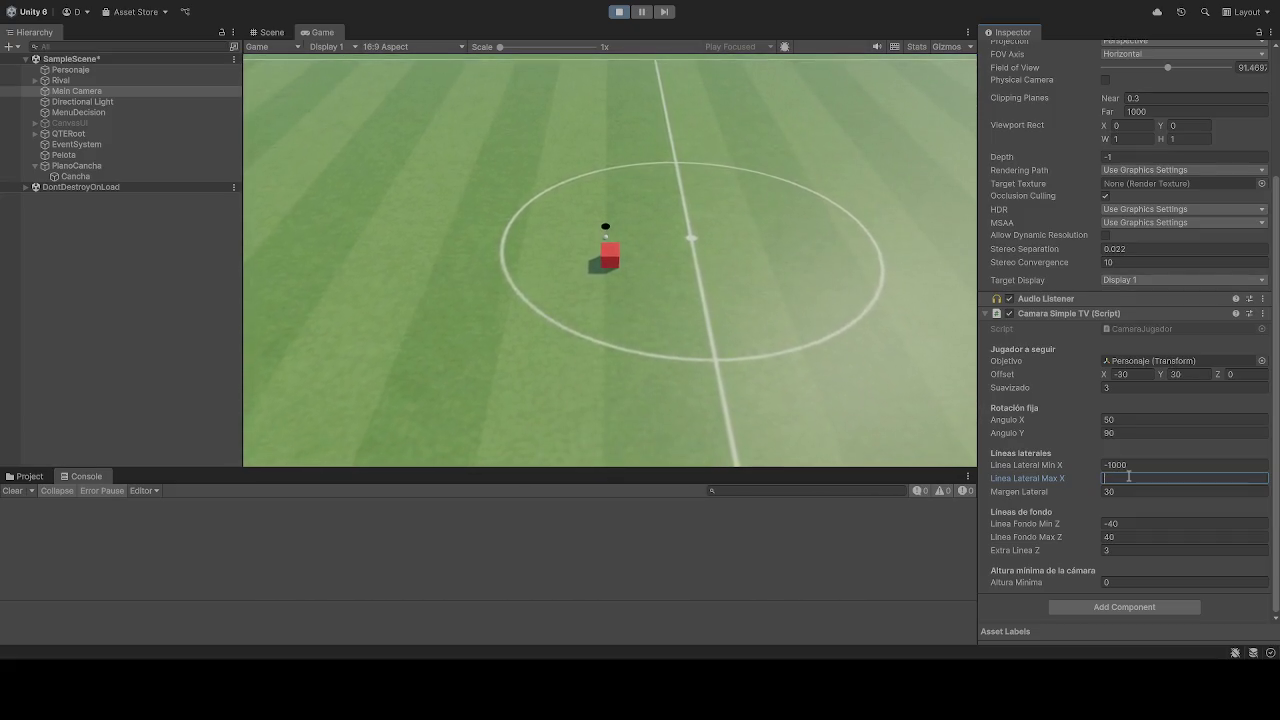
type("0")
left_click(654, 244)
key("s")
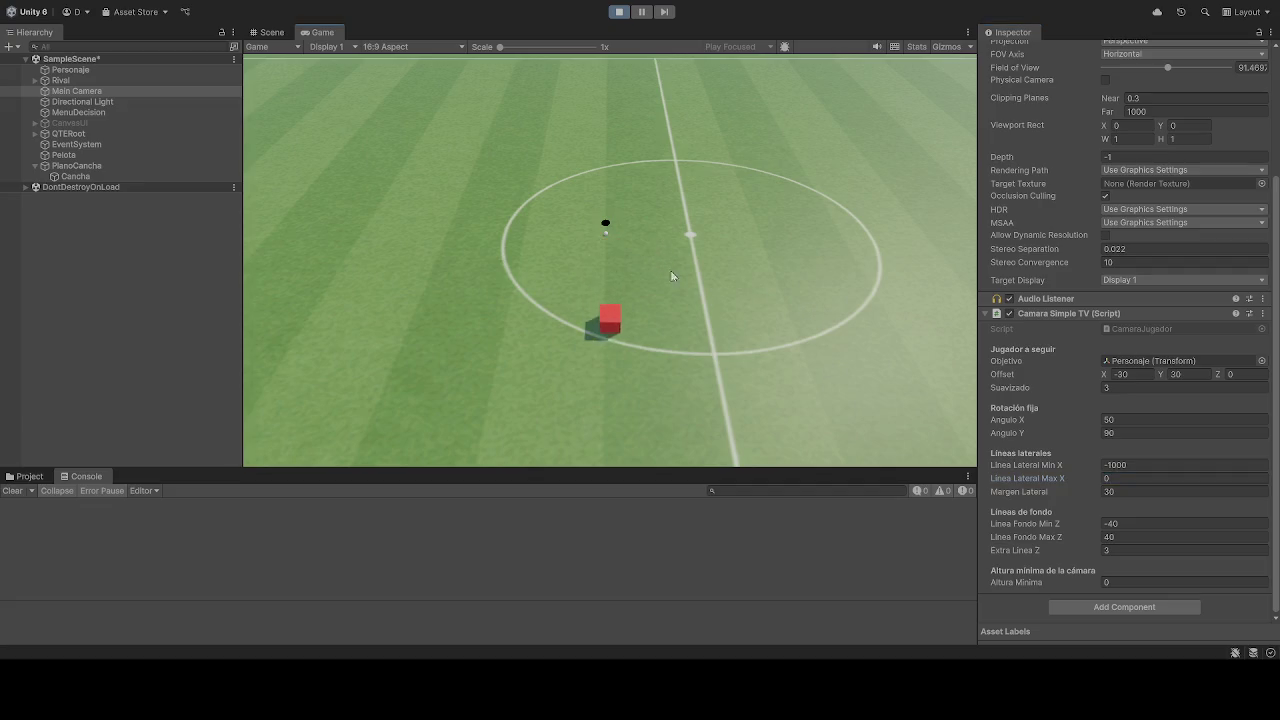
- Retype Linea Lateral Max X through -10, -40 and -35, settling on -40
left_click(1127, 477)
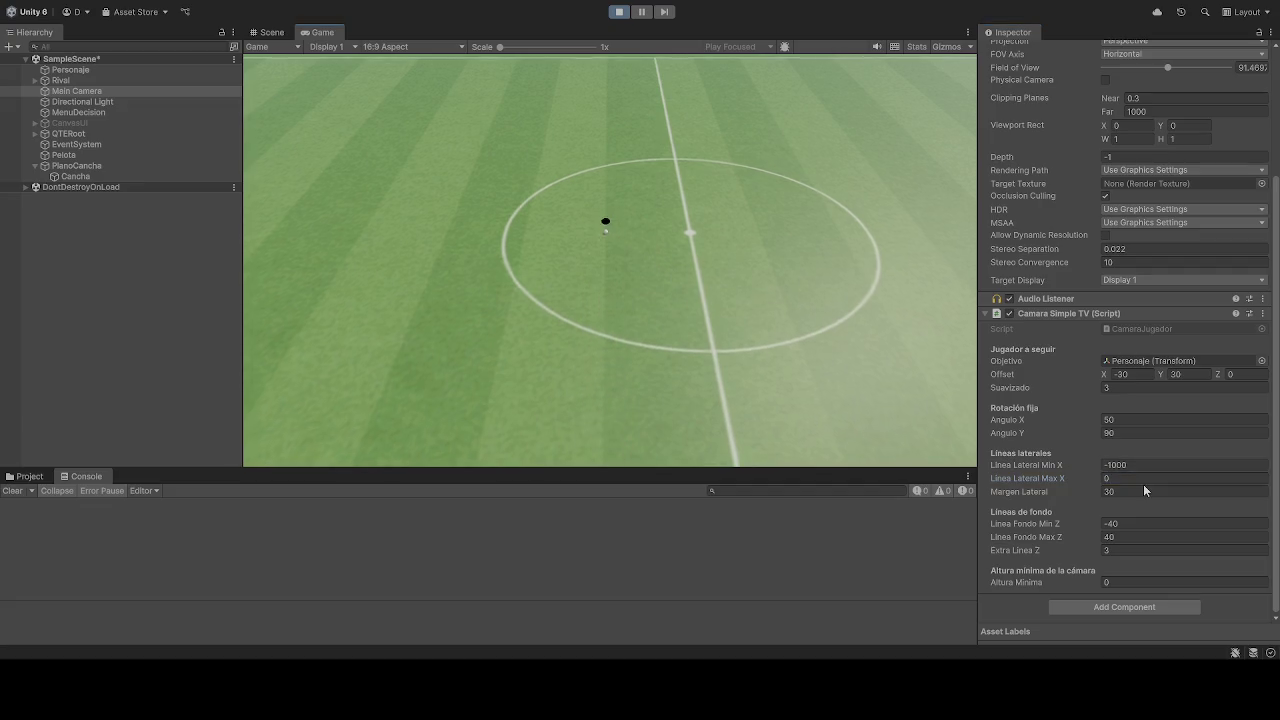
type("-10")
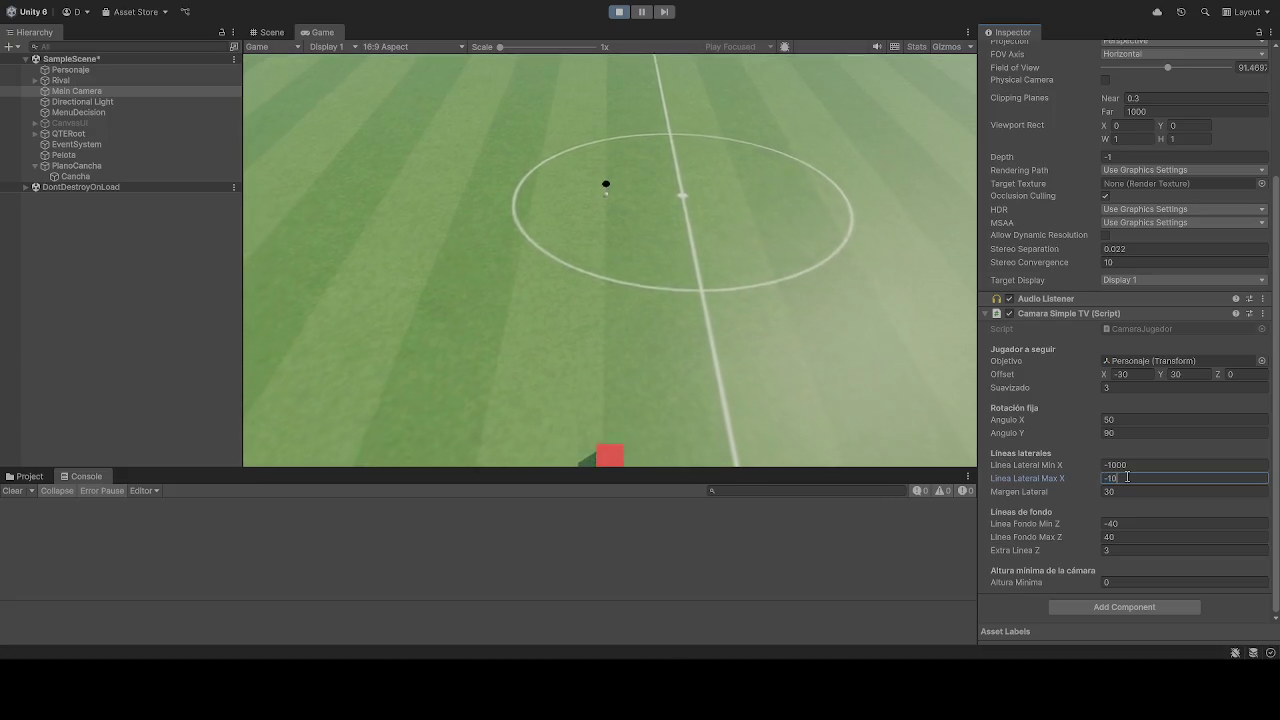
key("BackSpace")
key("BackSpace")
type("8")
key("BackSpace")
type("540")
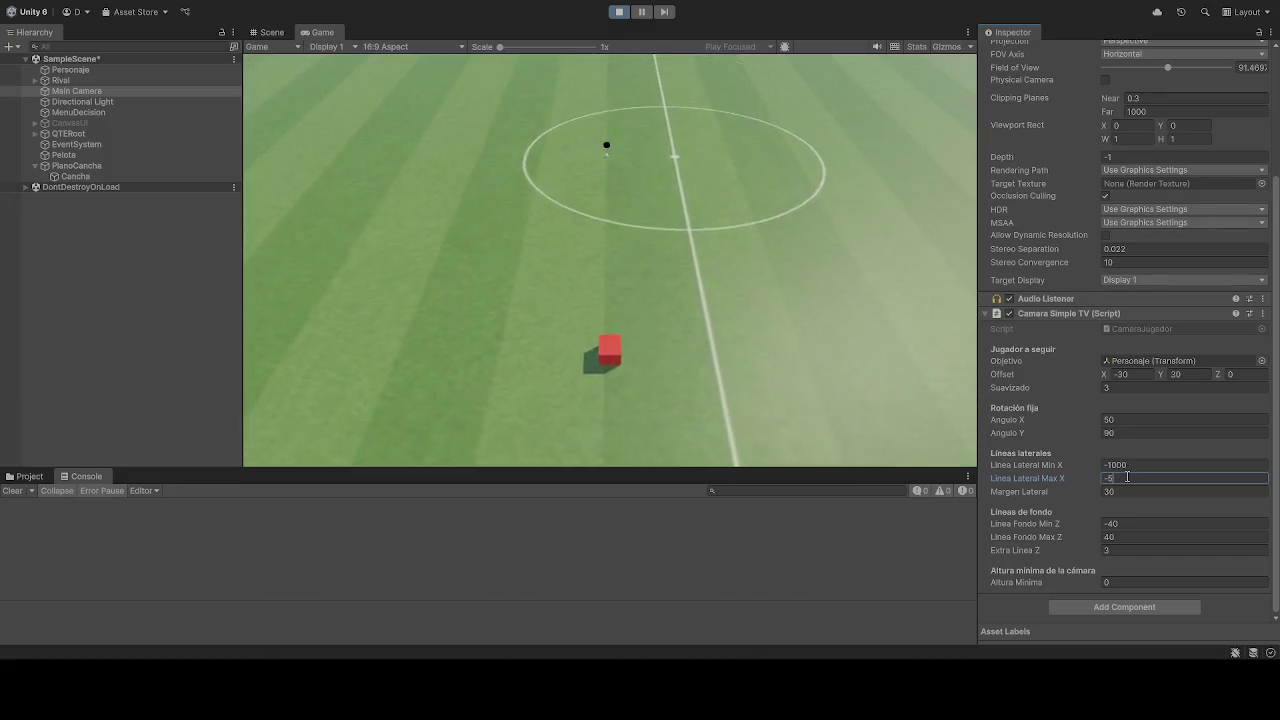
key("BackSpace")
key("BackSpace")
key("BackSpace")
type("40")
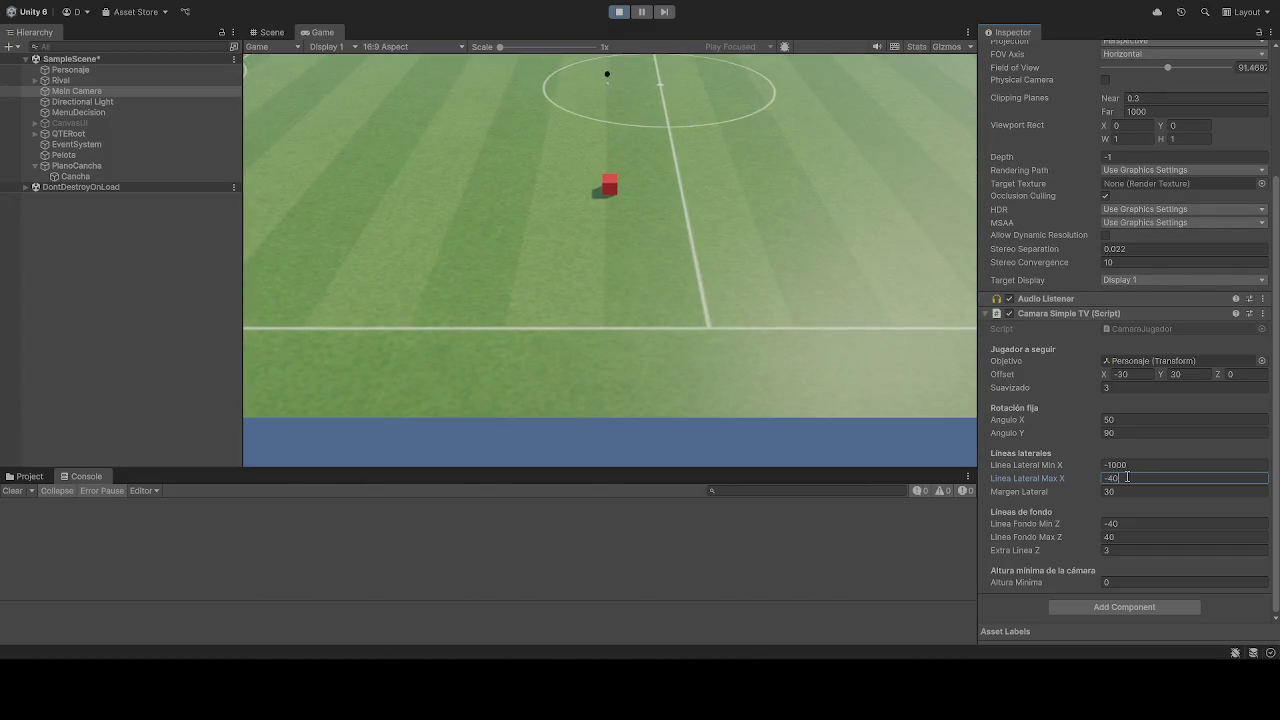
key("BackSpace")
key("BackSpace")
type("35")
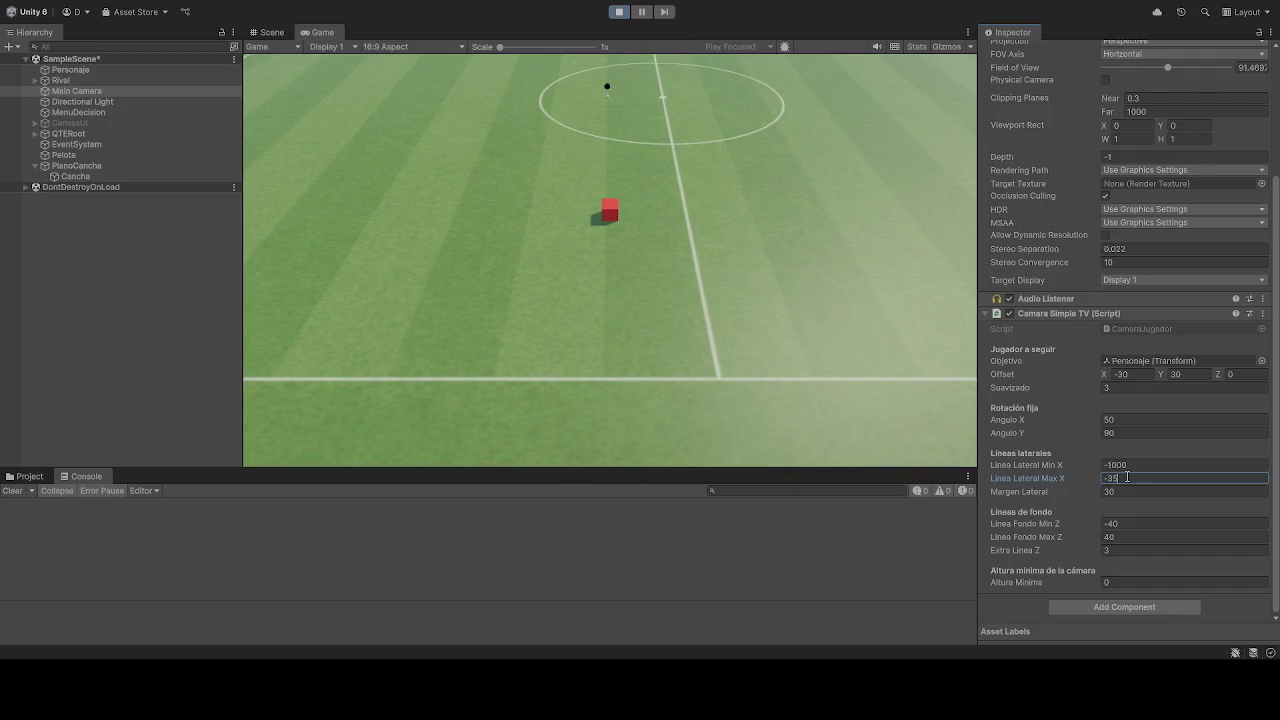
key("BackSpace")
key("BackSpace")
type("40")
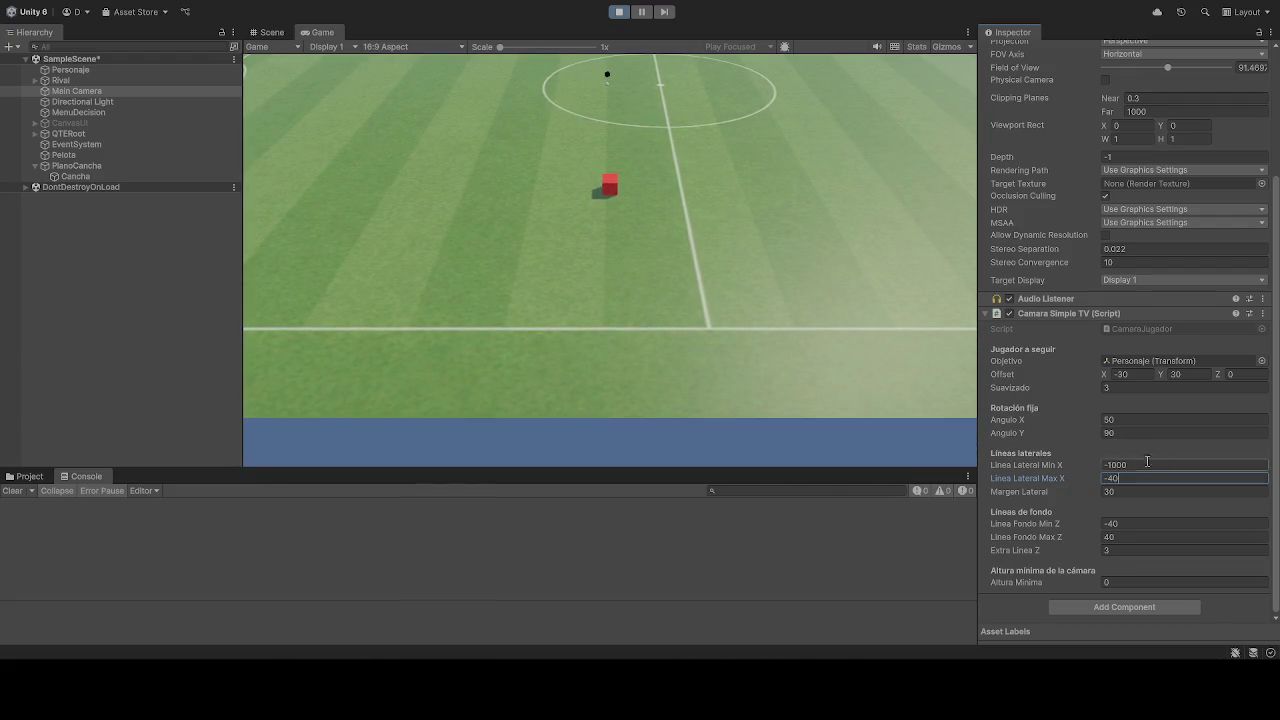
left_click(634, 210)
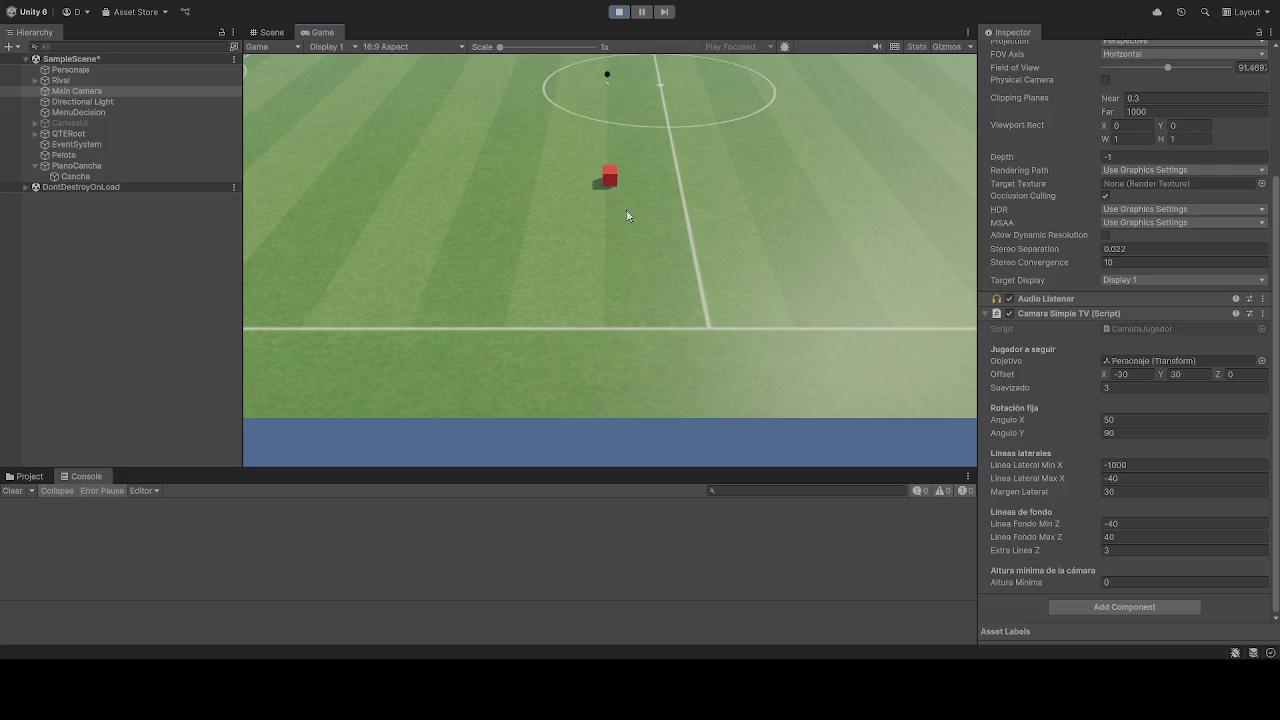
- Retype Linea Lateral Min X through 10 and 30 until it reads -10
left_click(1137, 464)
type("10")
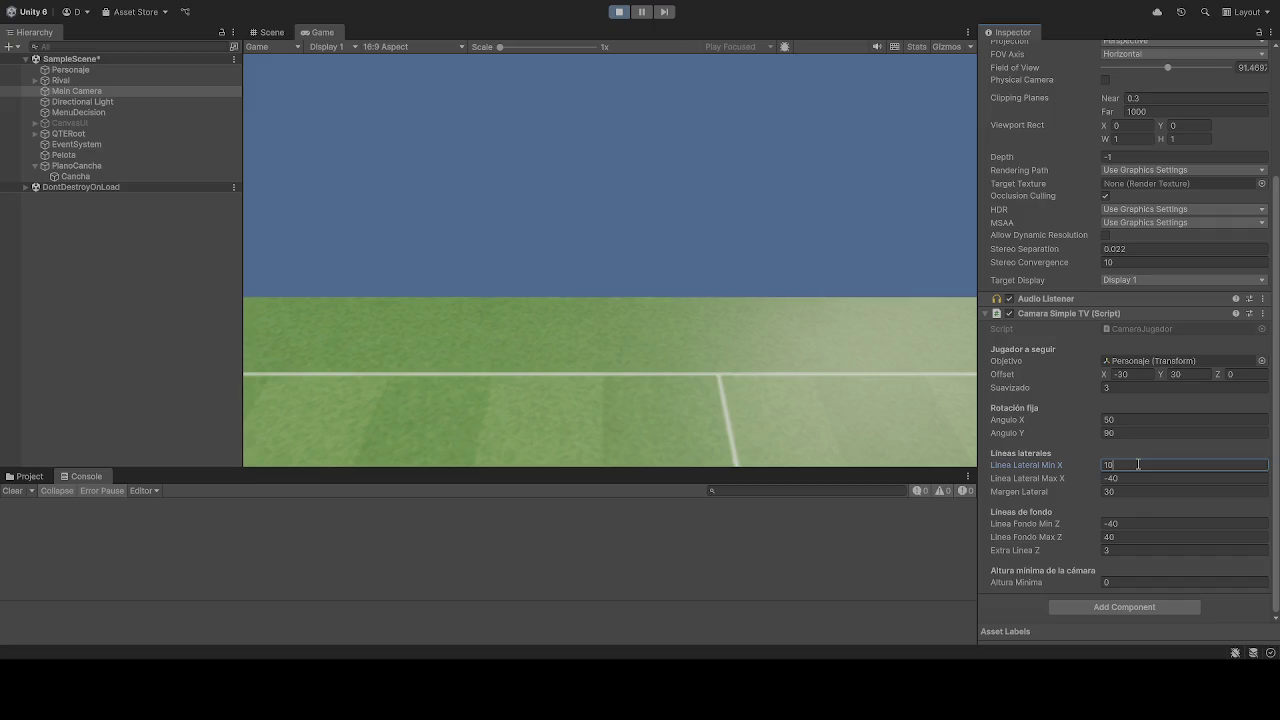
key("BackSpace")
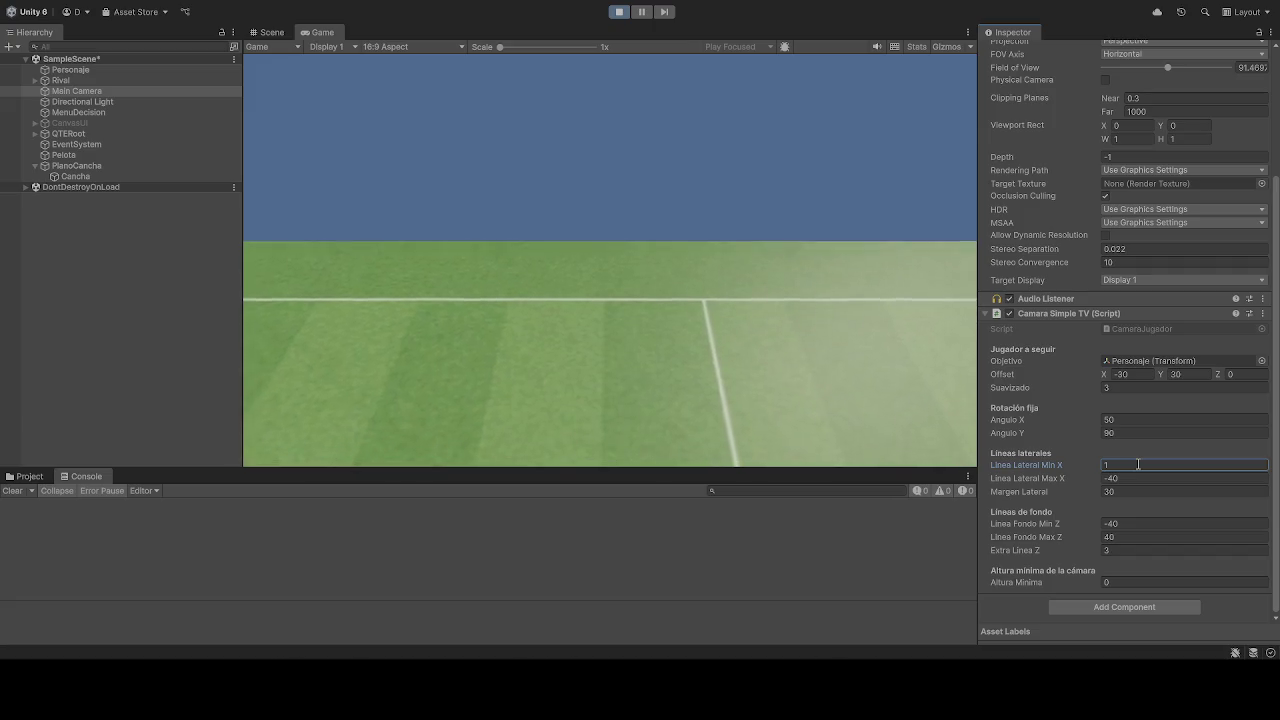
key("BackSpace")
type("30")
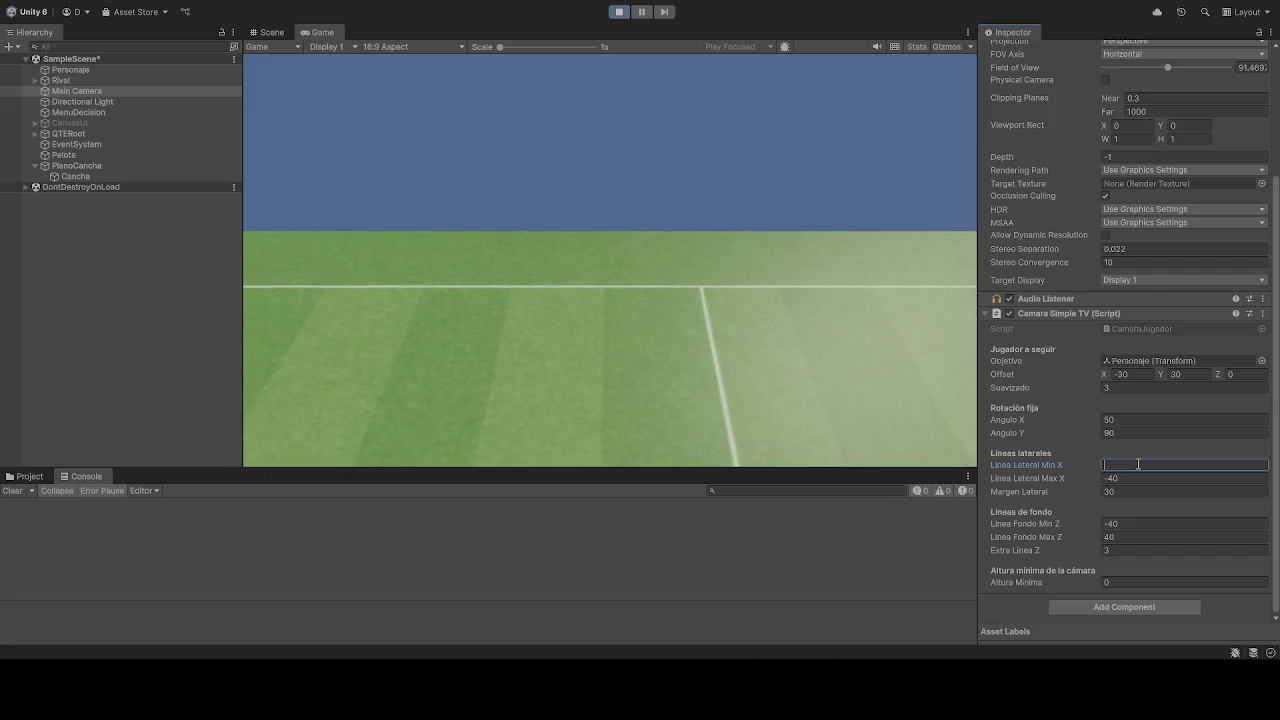
key("BackSpace")
key("BackSpace")
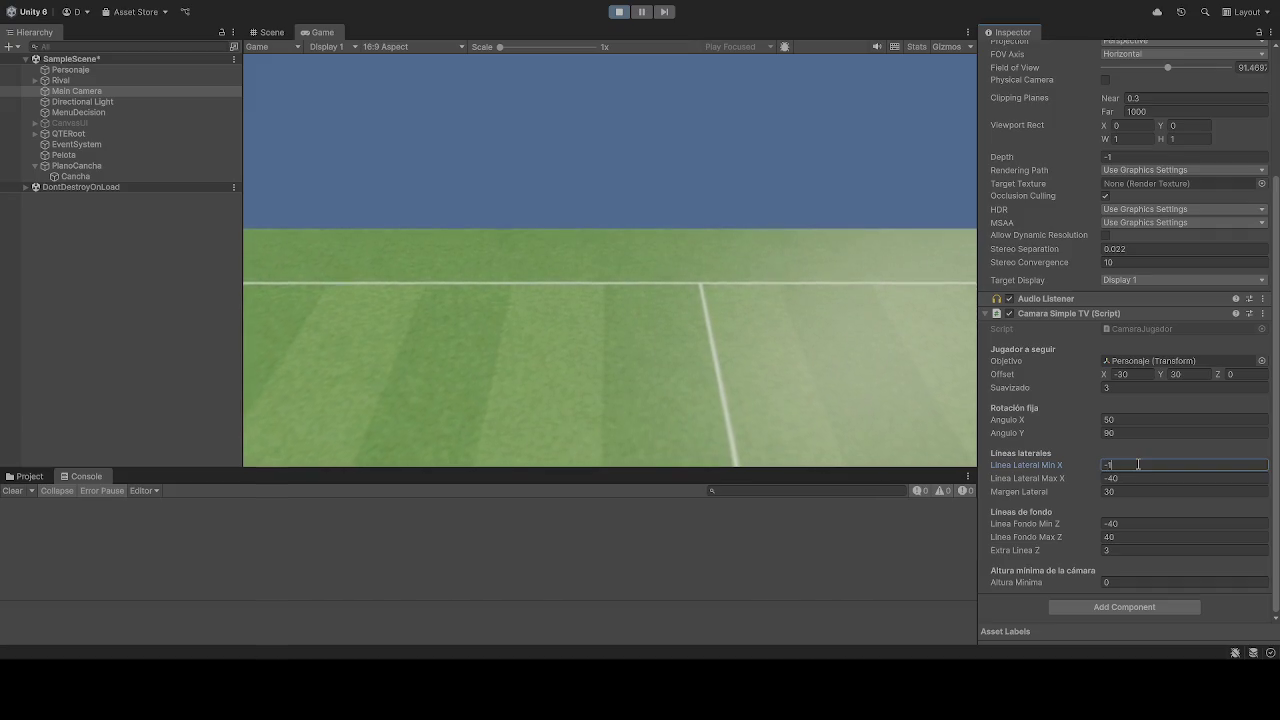
type("-10")
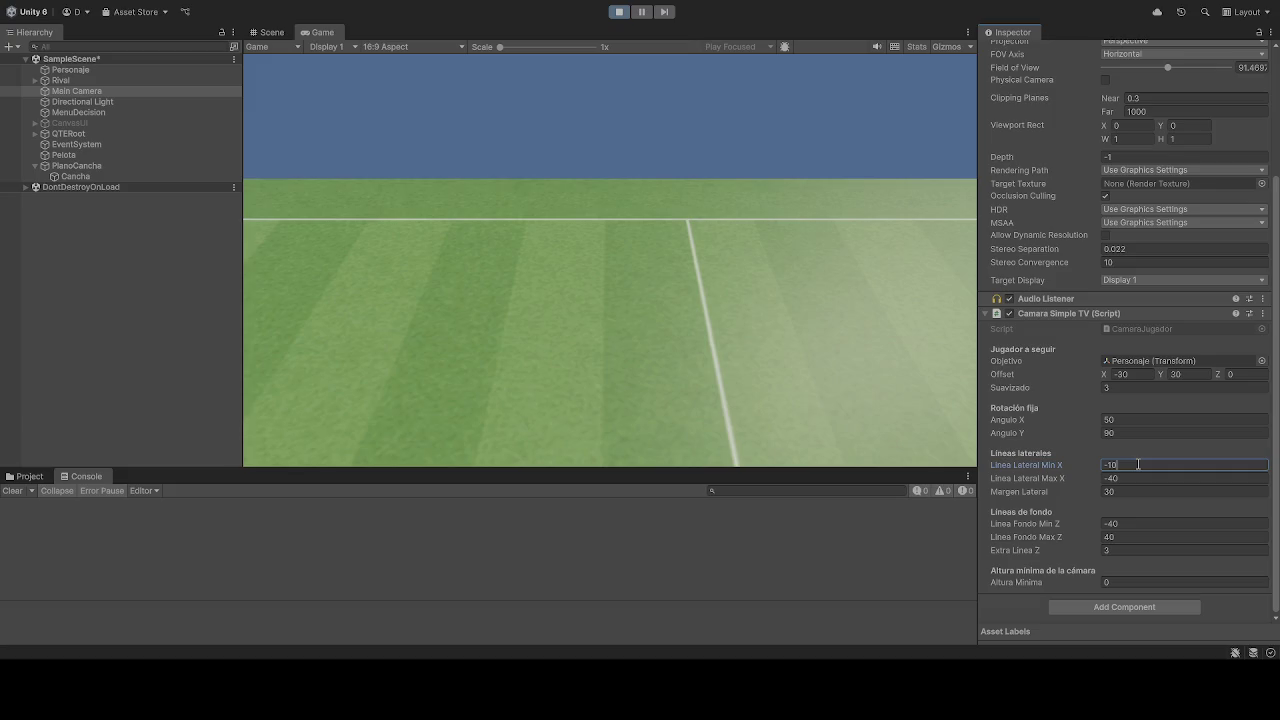
left_click(1136, 491)
- Set Margen Lateral to 0, Min X to 0, then margin to 10, and stop Play mode
type("0")
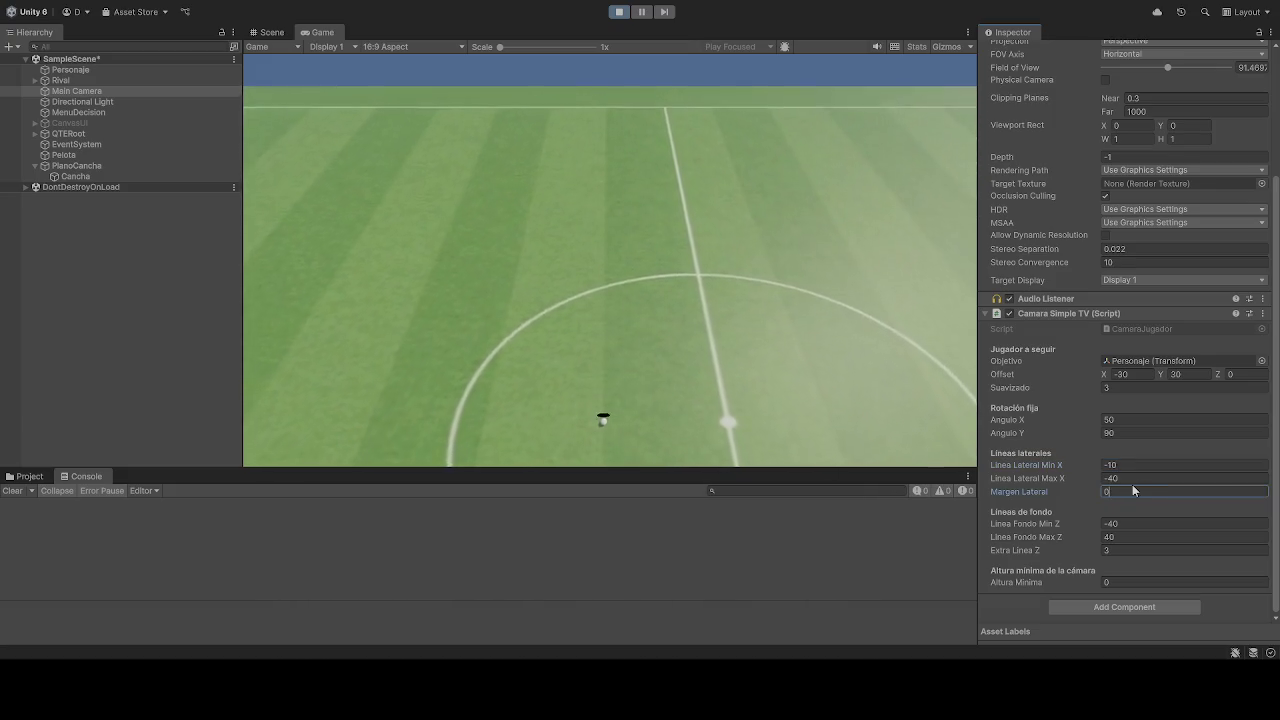
left_click(707, 296)
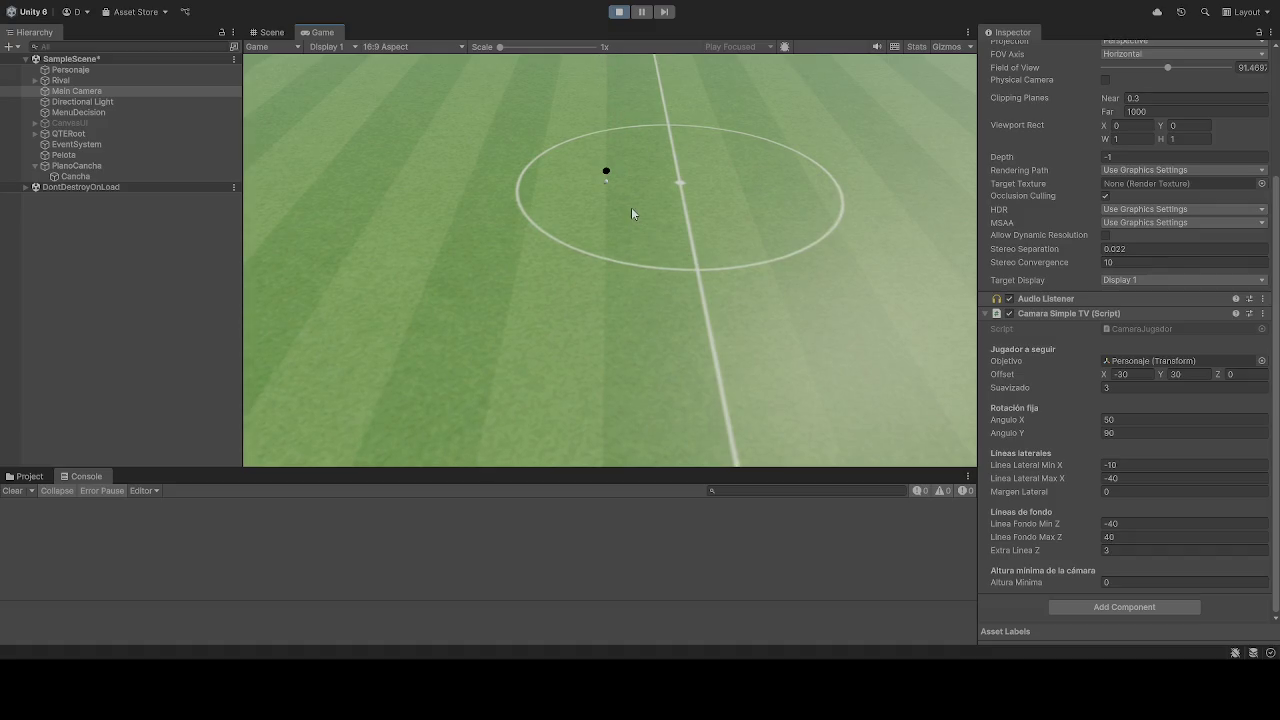
left_click(1121, 464)
type("0")
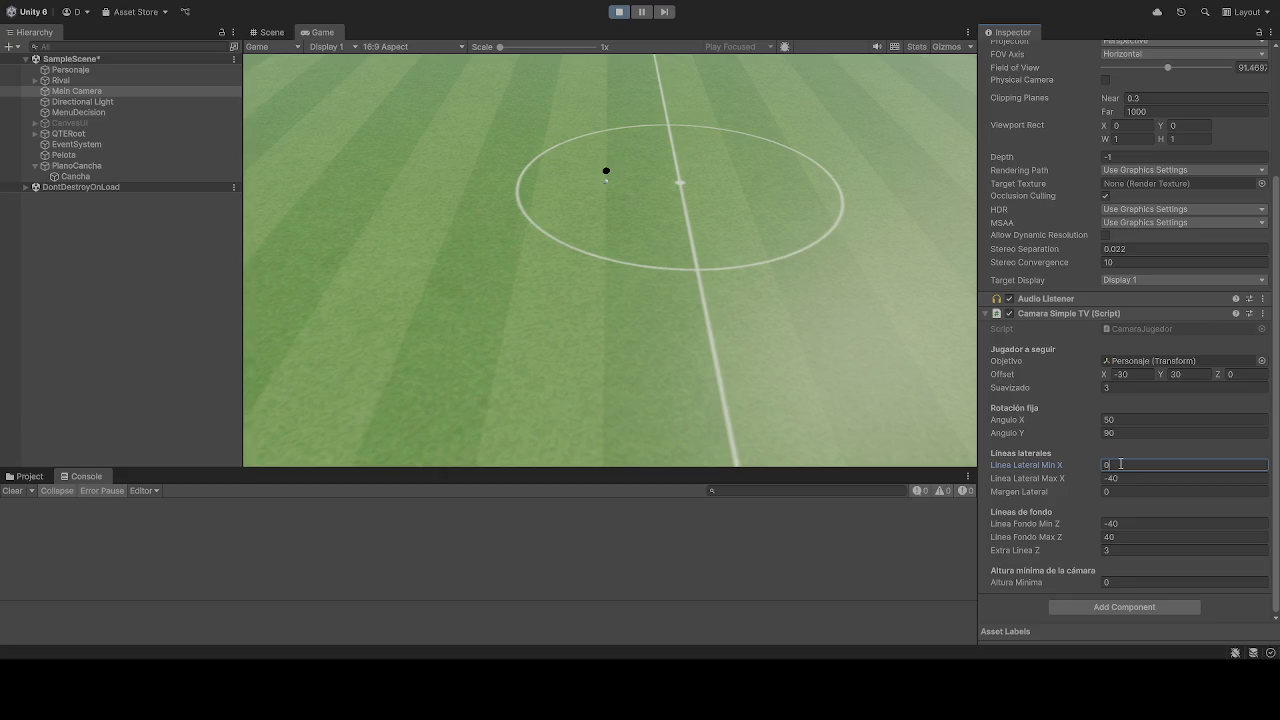
left_click(1135, 492)
type("10")
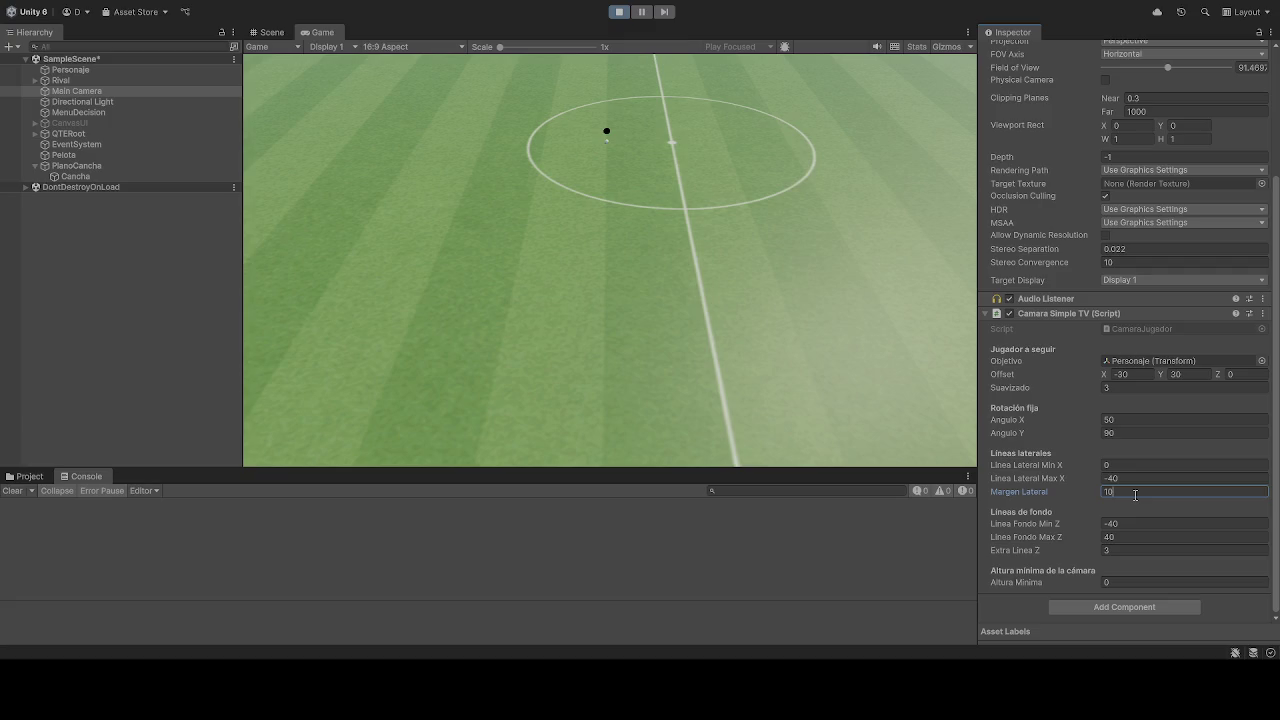
left_click(614, 13)
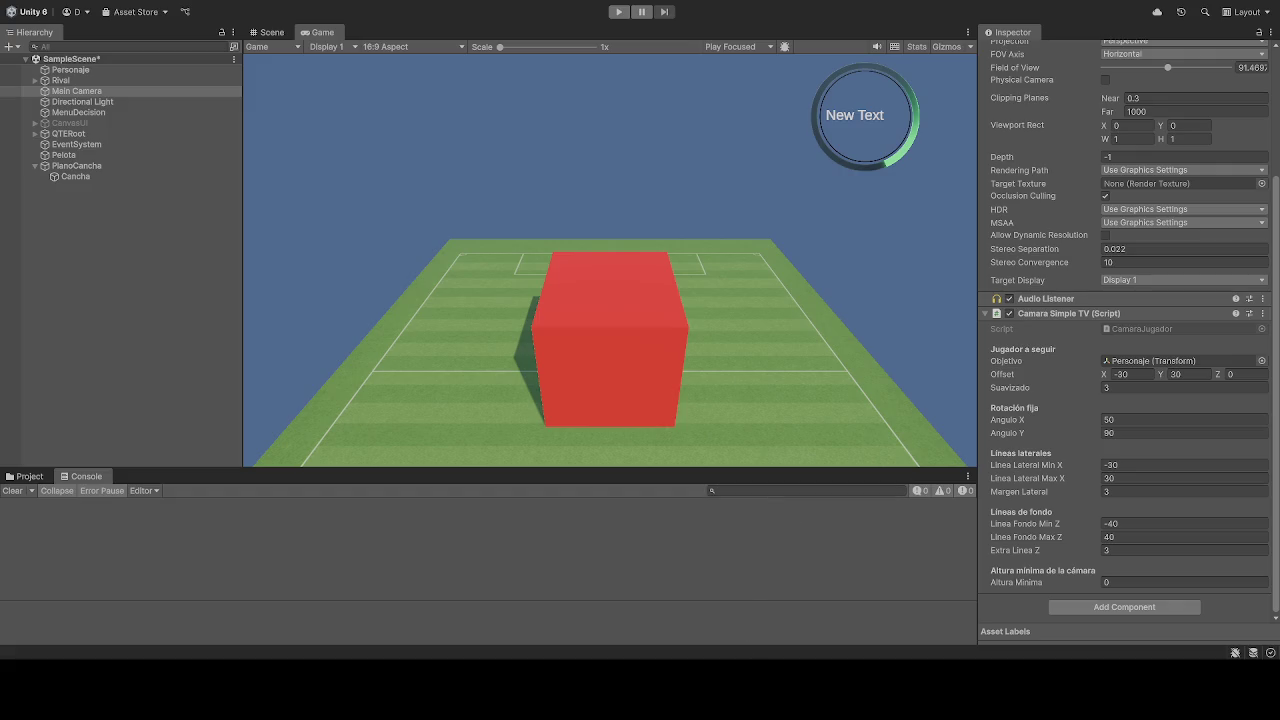
- Re-enter Play mode so the camera runs with limits -30/30 and margin 3
left_click(619, 12)
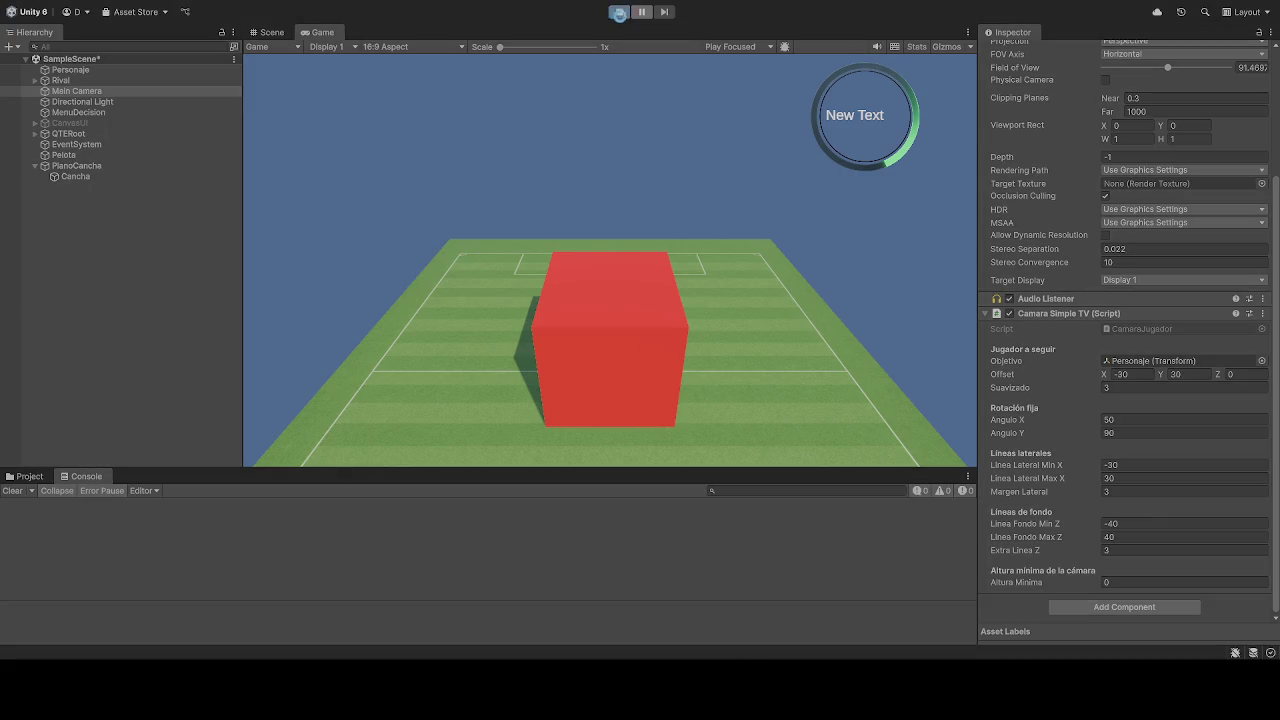
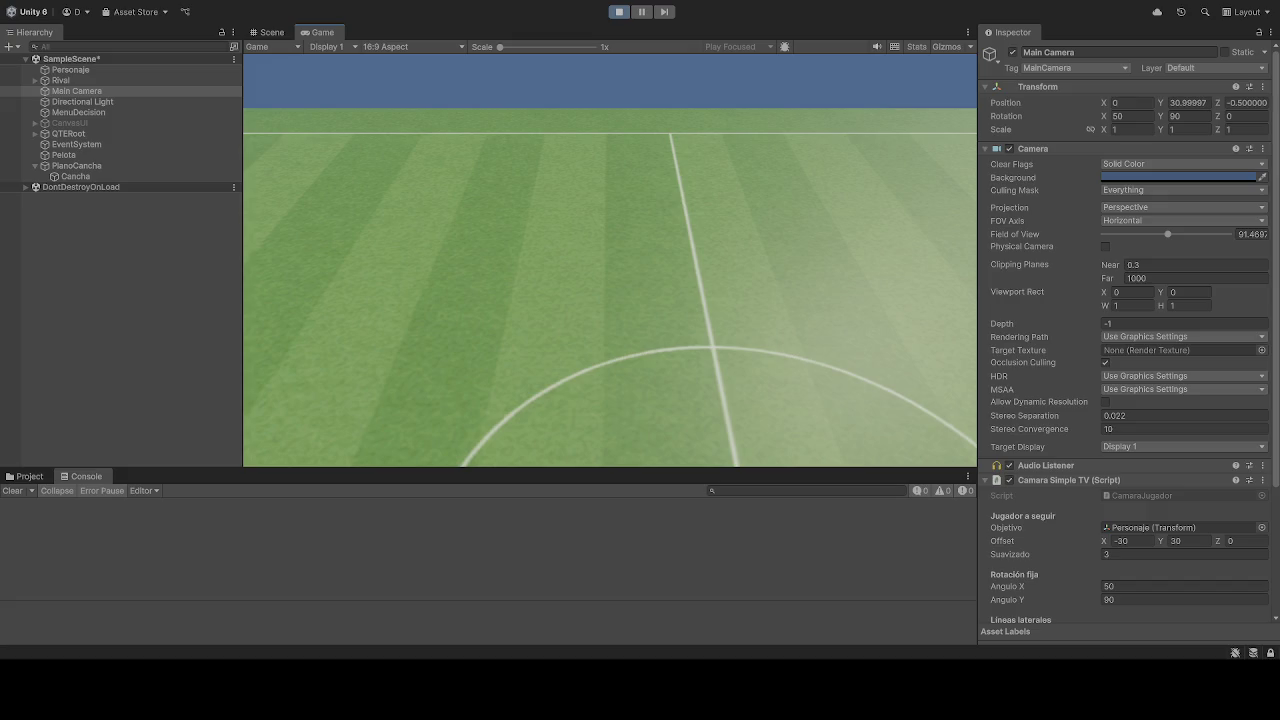
- Restart the test run, return to edit mode, and select the Main Camera
left_click(619, 12)
left_click(619, 12)
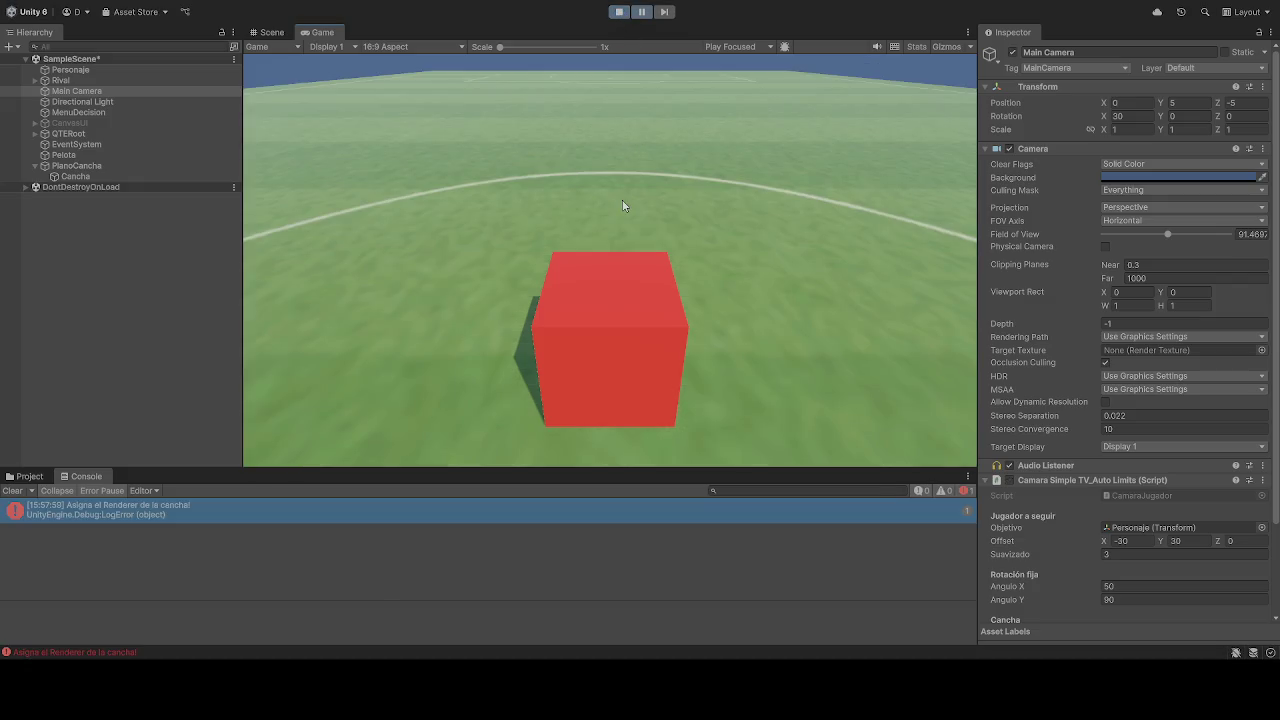
left_click(612, 13)
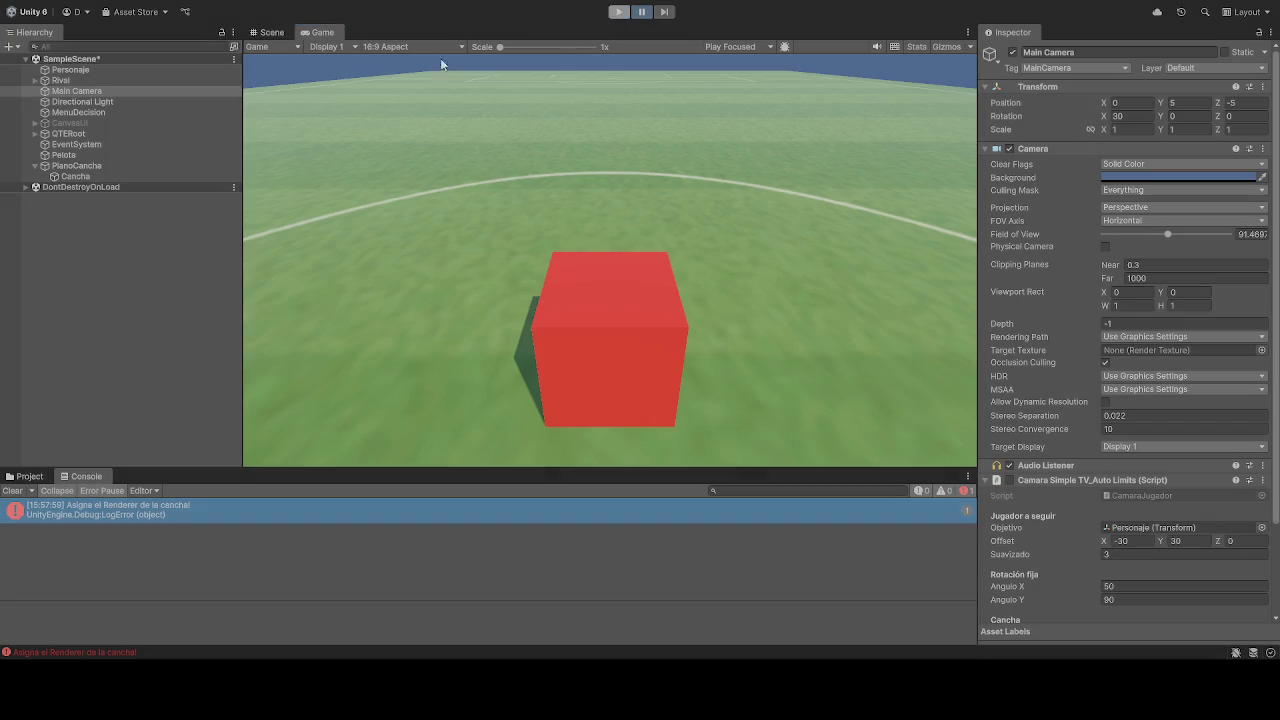
left_click(93, 94)
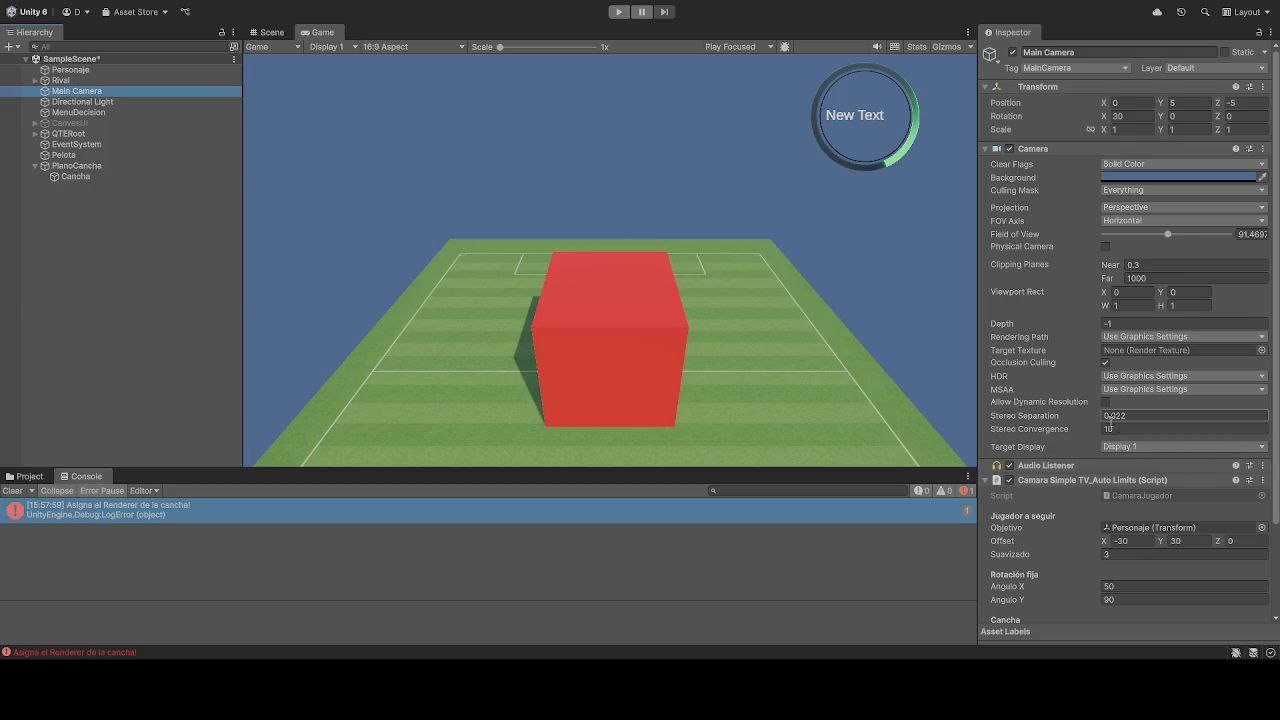
- Set PlanoCancha as the Cancha Renderer on Camara Simple TV_Auto Limits and enter Play mode
scroll(1090, 420, "down", 3)
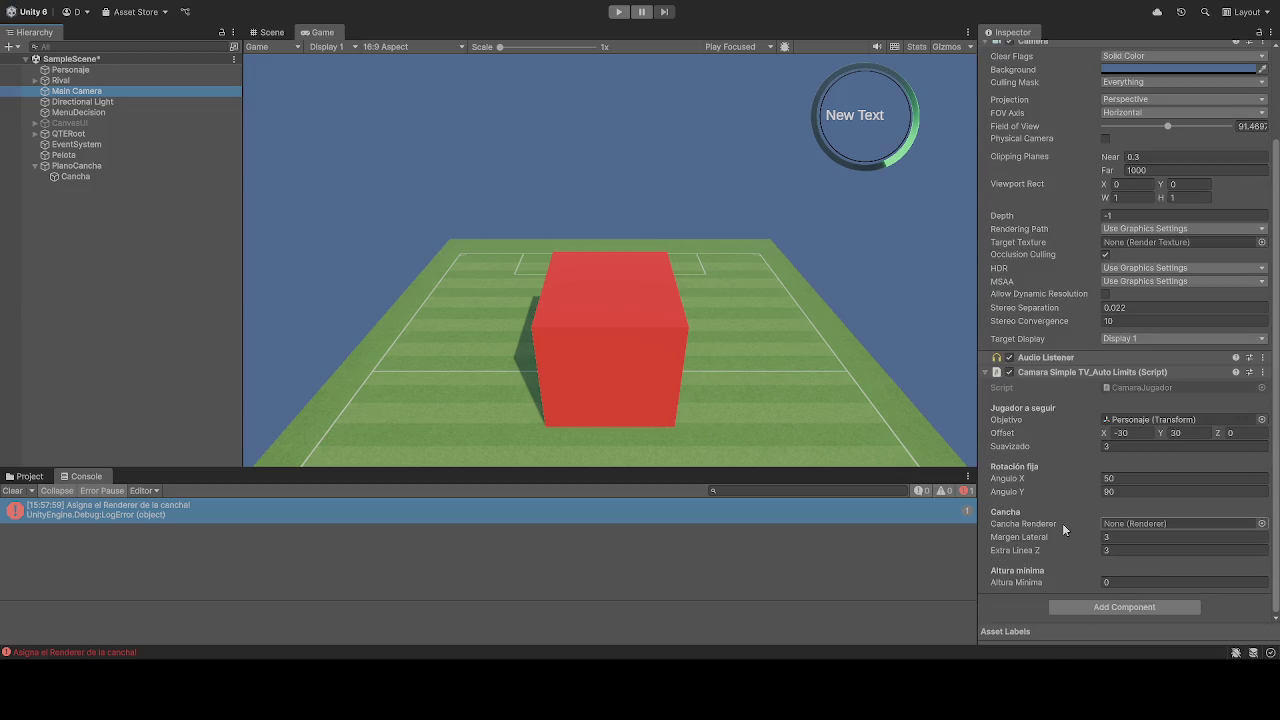
mouse_move(76, 176)
left_mouse_down()
mouse_move(799, 427)
mouse_move(1140, 523)
left_mouse_up()
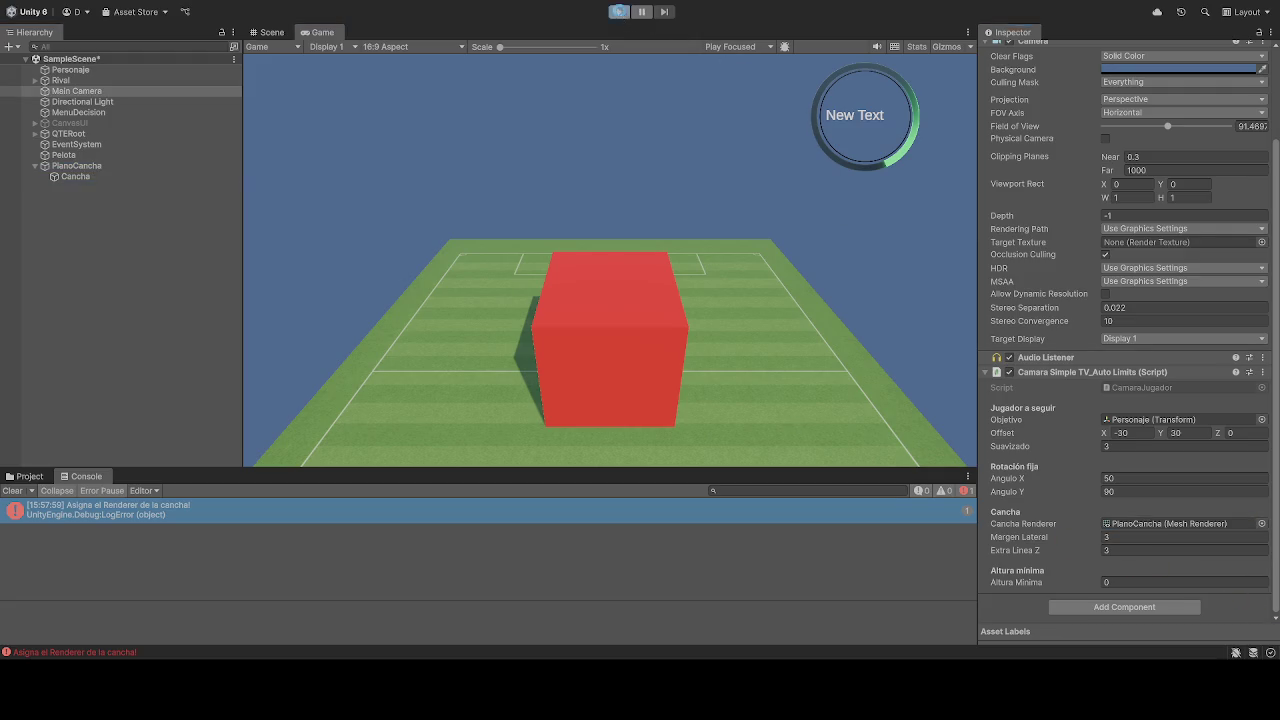
left_click(620, 12)
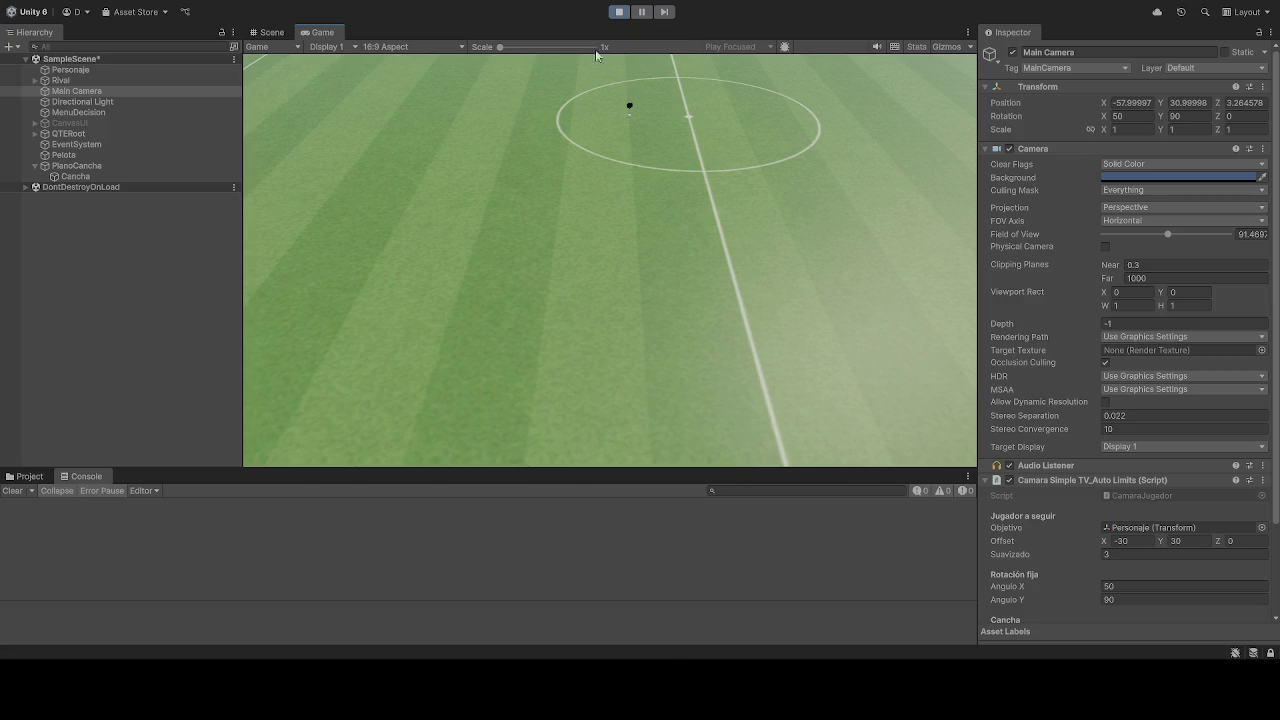
- Restart the game, run the player cube up-field with W and back with S, then stop
left_click(619, 11)
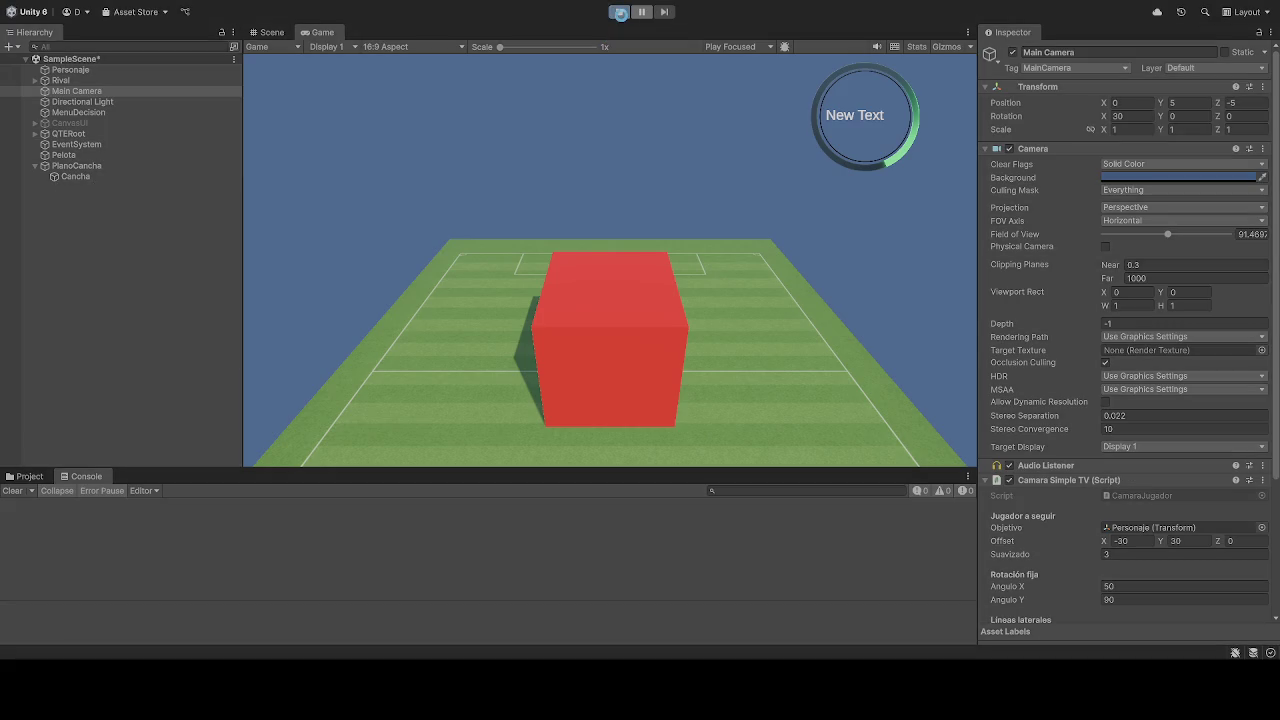
left_click(620, 13)
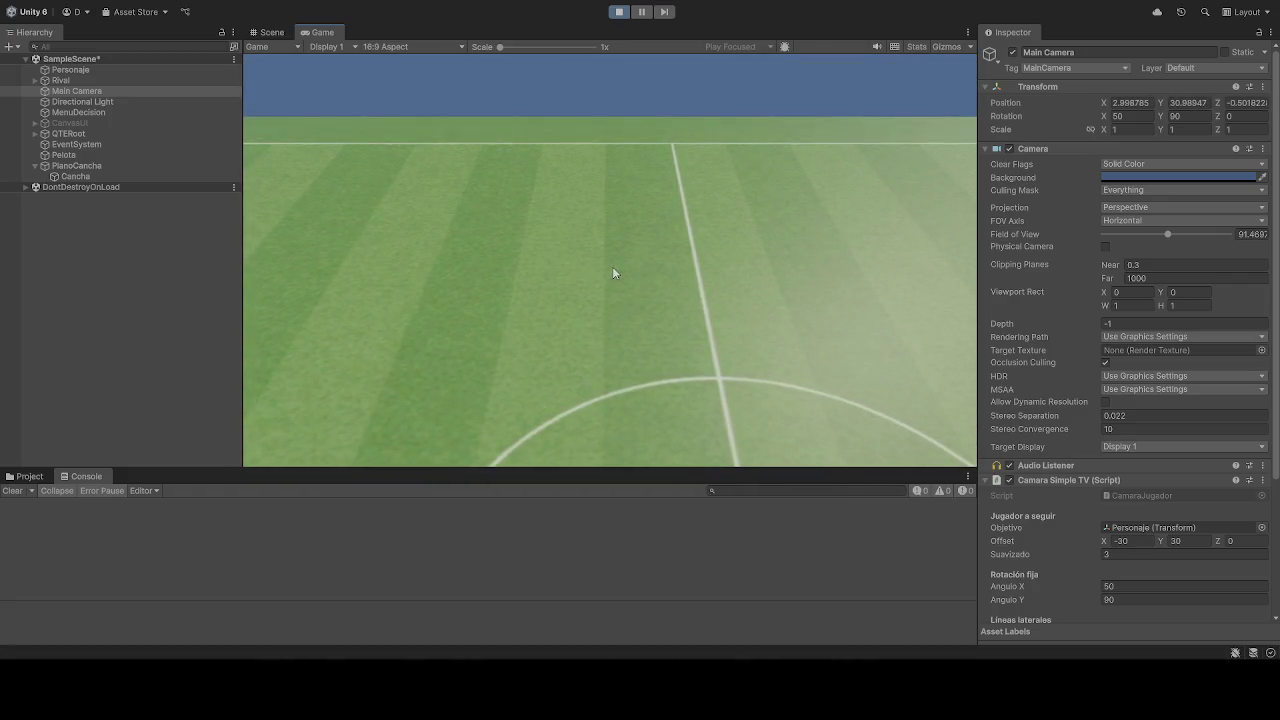
key("w")
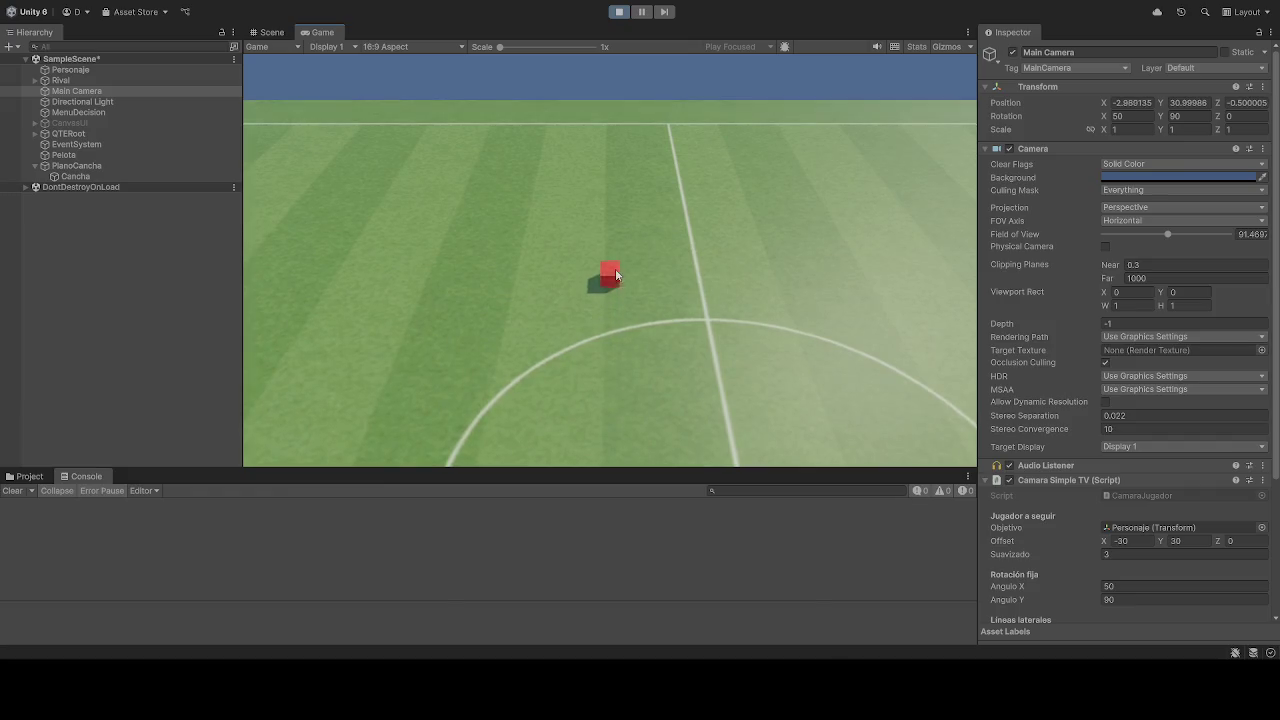
key("s")
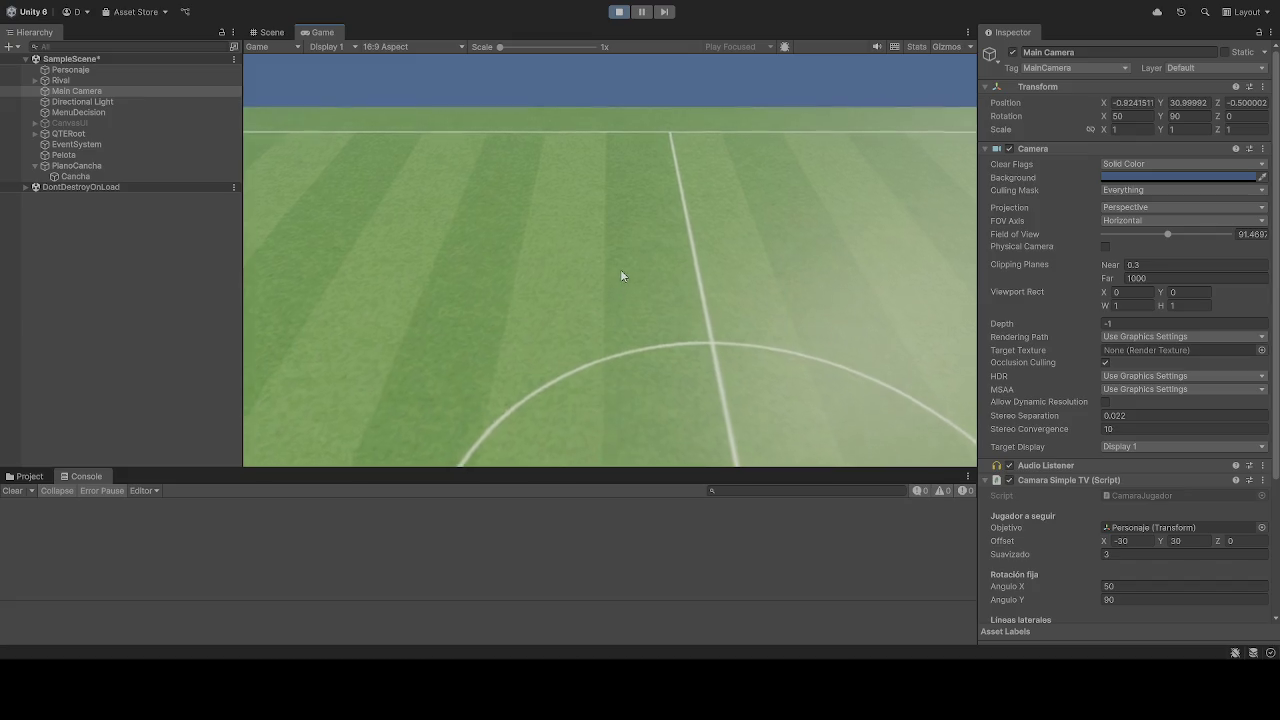
left_click(622, 12)
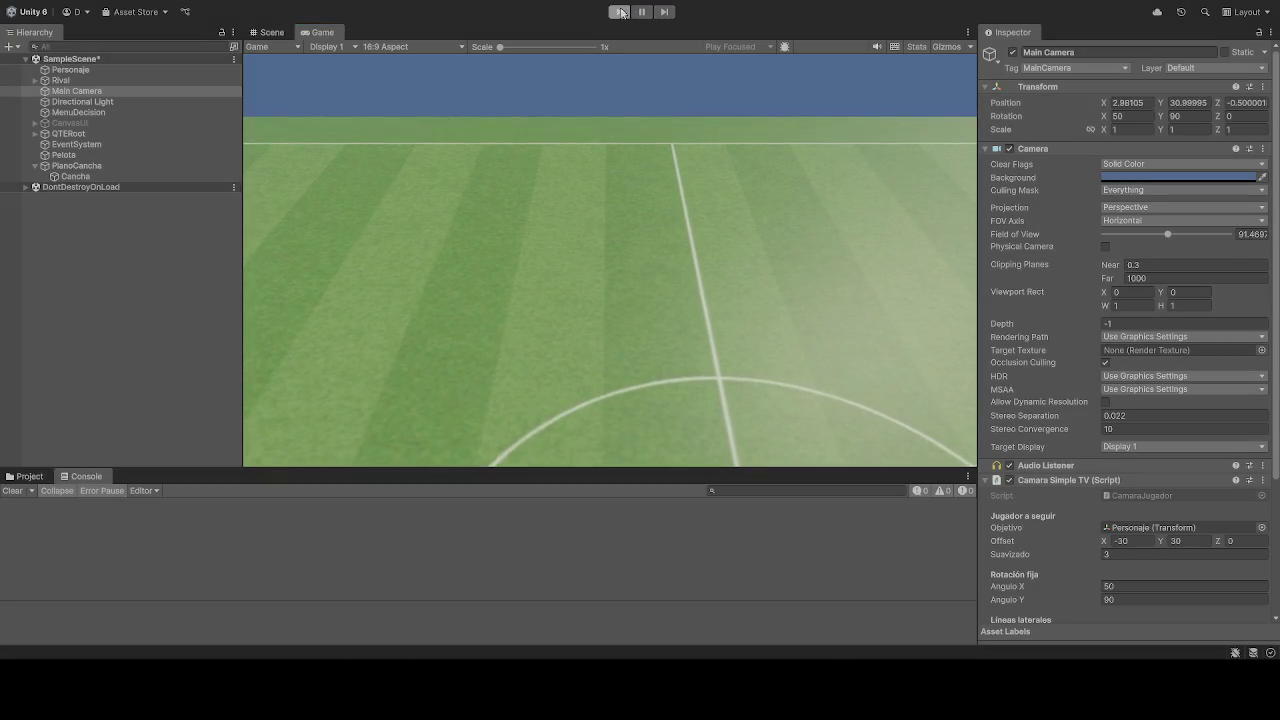
- Review the Main Camera's Lineas laterales and Lineas de fondo limits, then enter Play mode
left_click(86, 92)
scroll(1120, 366, "down", 3)
scroll(1120, 366, "down", 2)
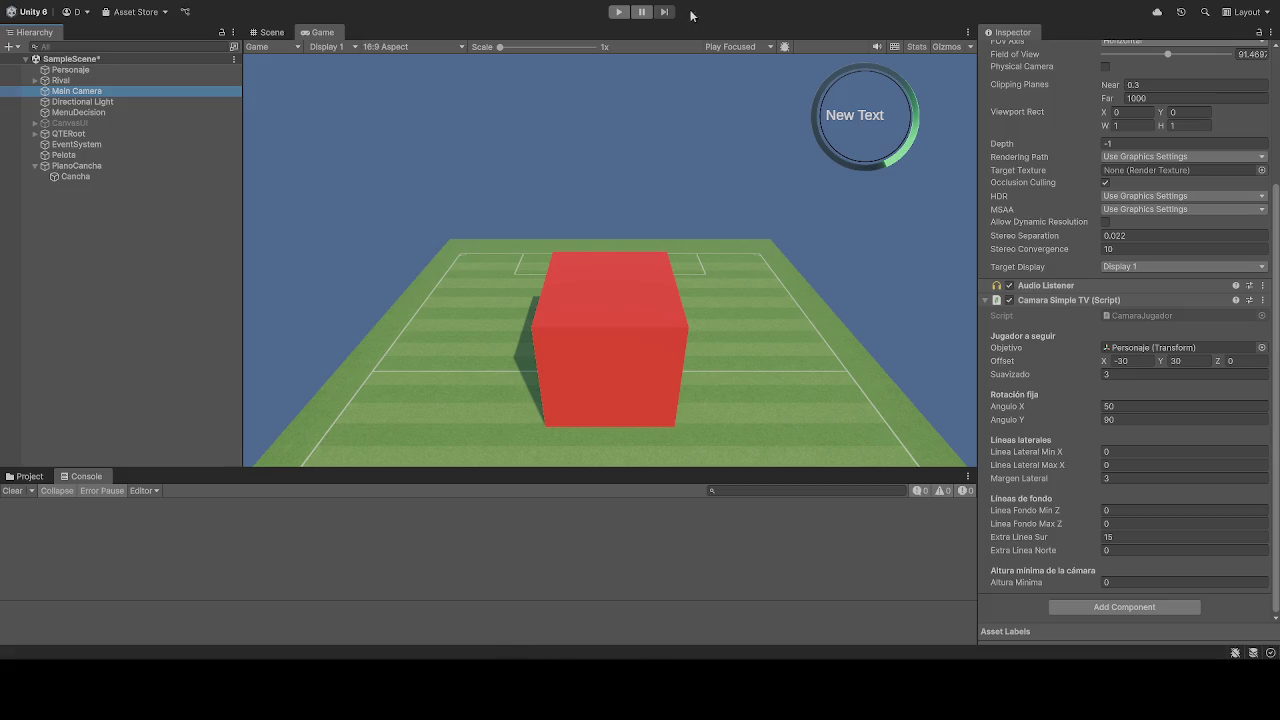
left_click(618, 12)
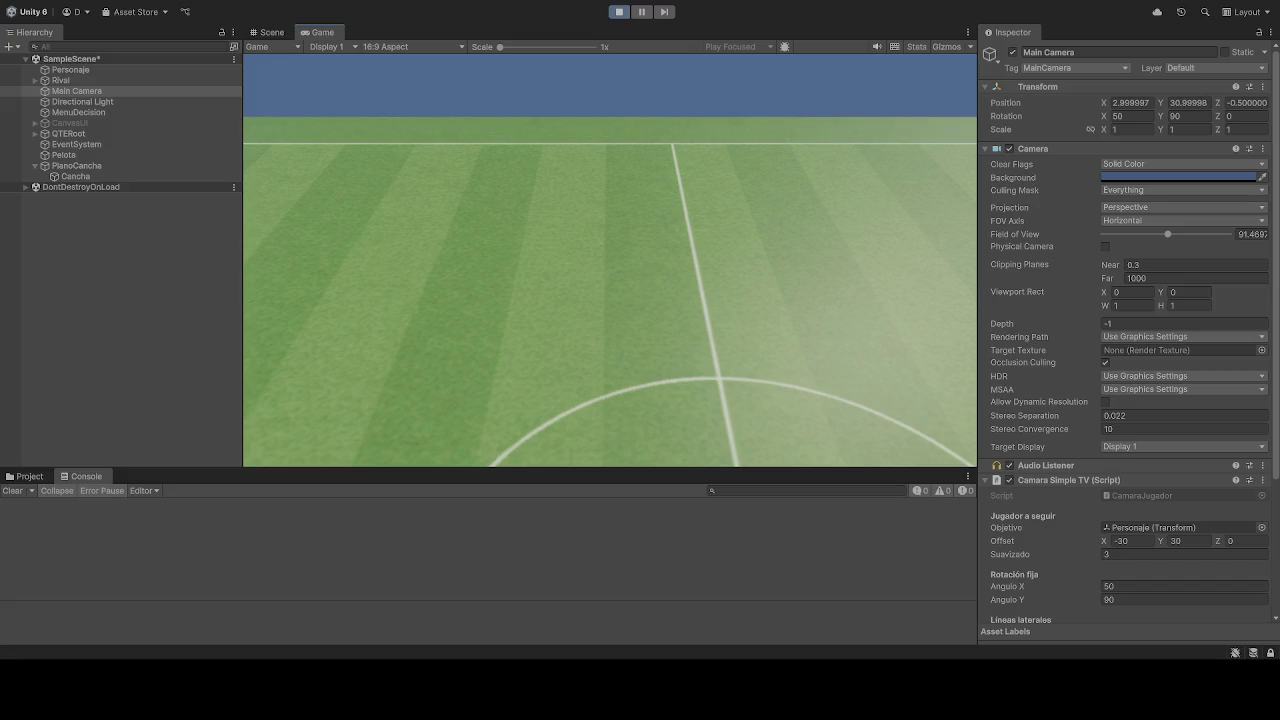
- Stop the running game and start Play mode again to retest the camera
left_click(618, 12)
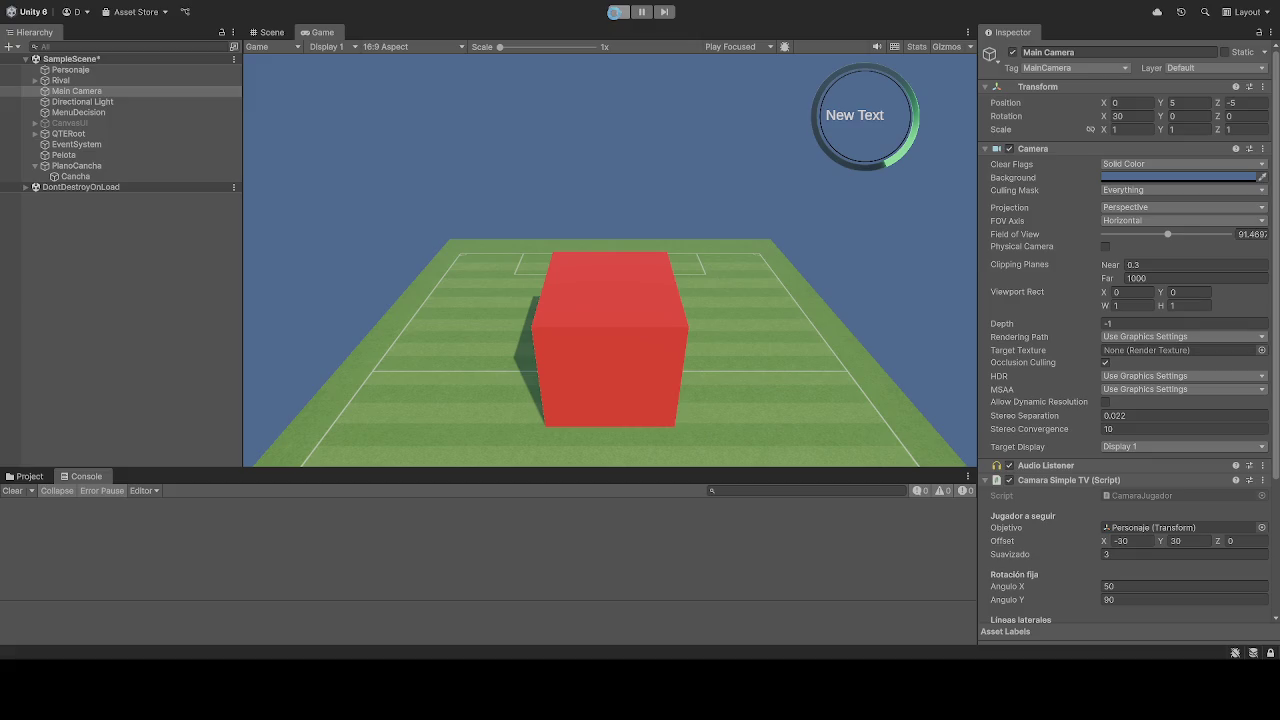
left_click(614, 12)
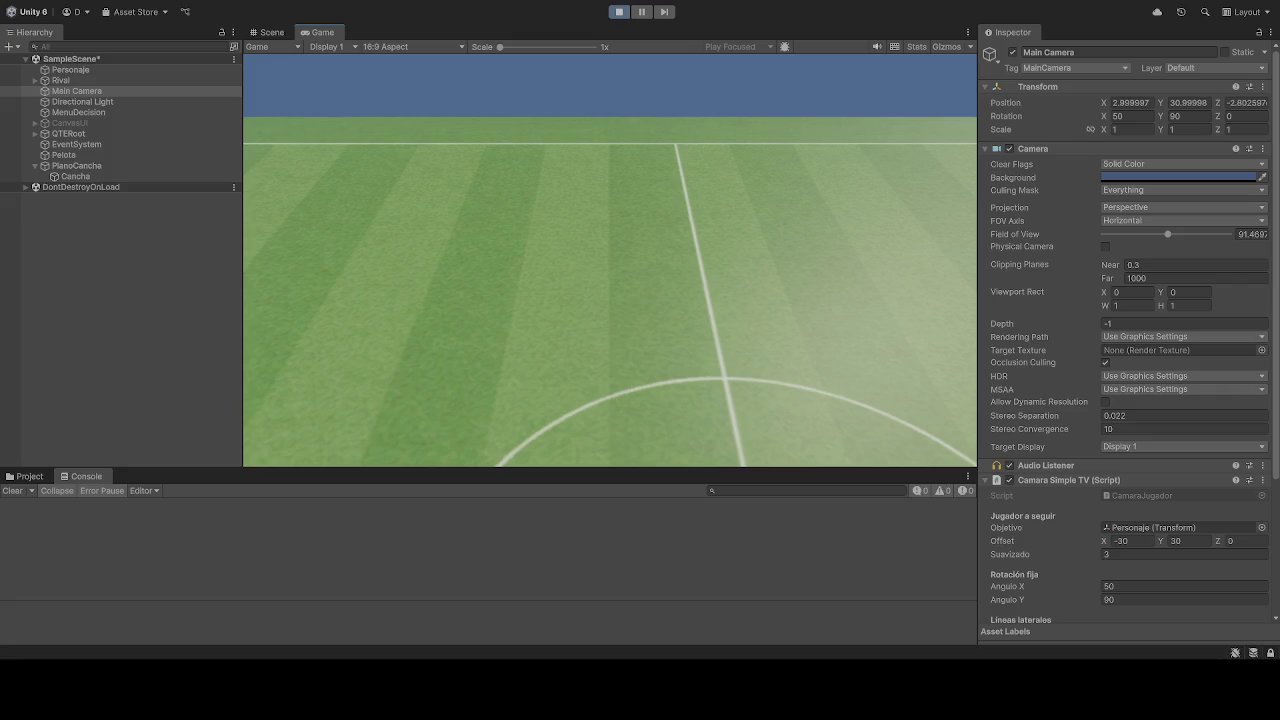
left_click(619, 11)
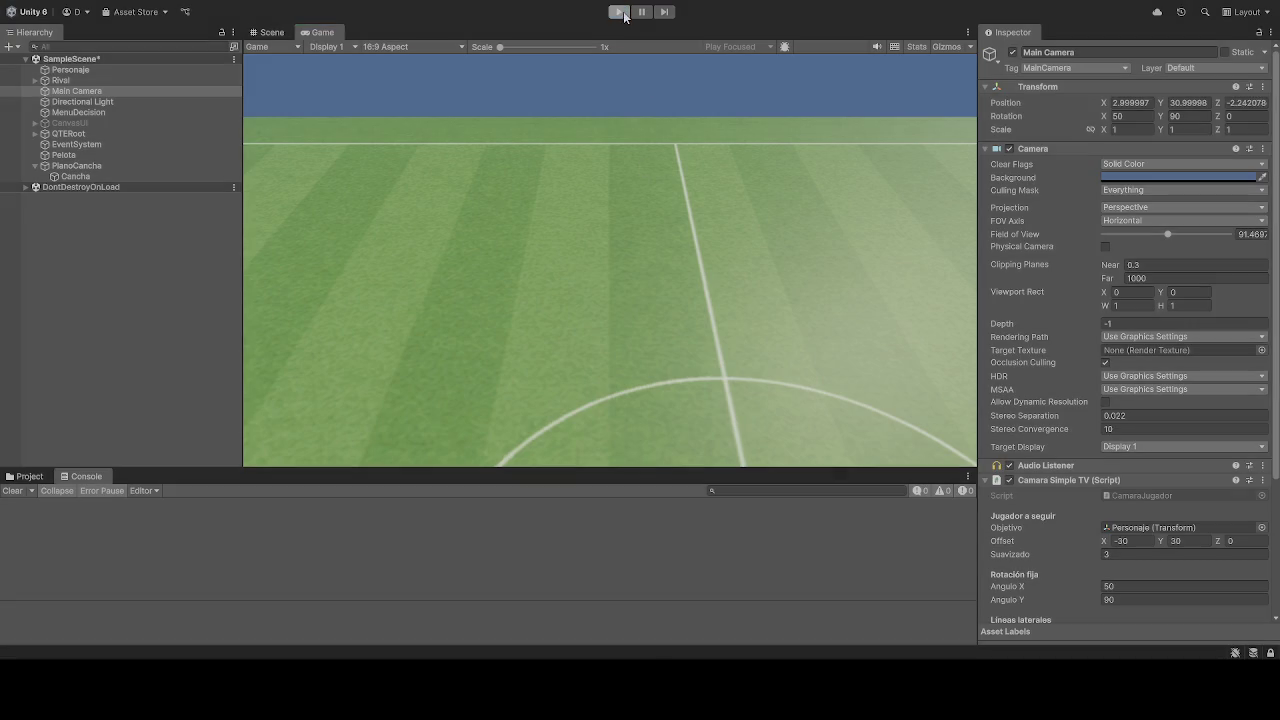
- Run the scene to watch the camera follow the player across the pitch
left_click(620, 11)
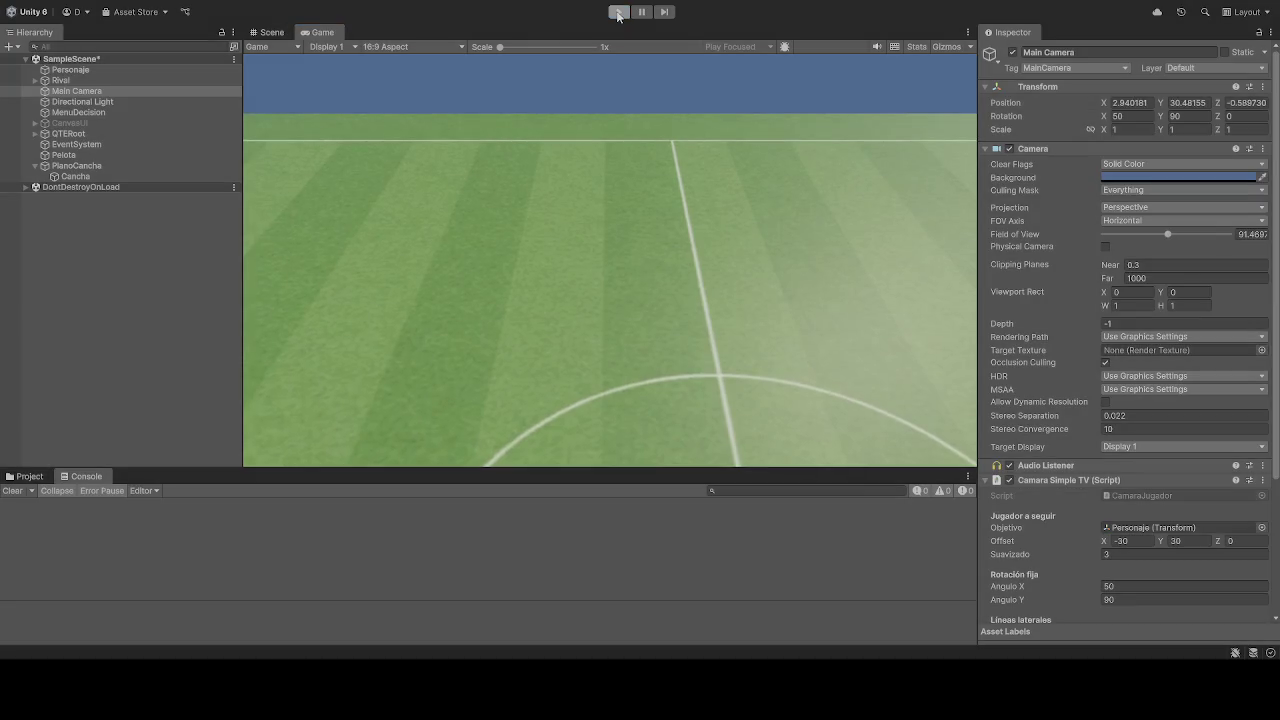
left_click(618, 12)
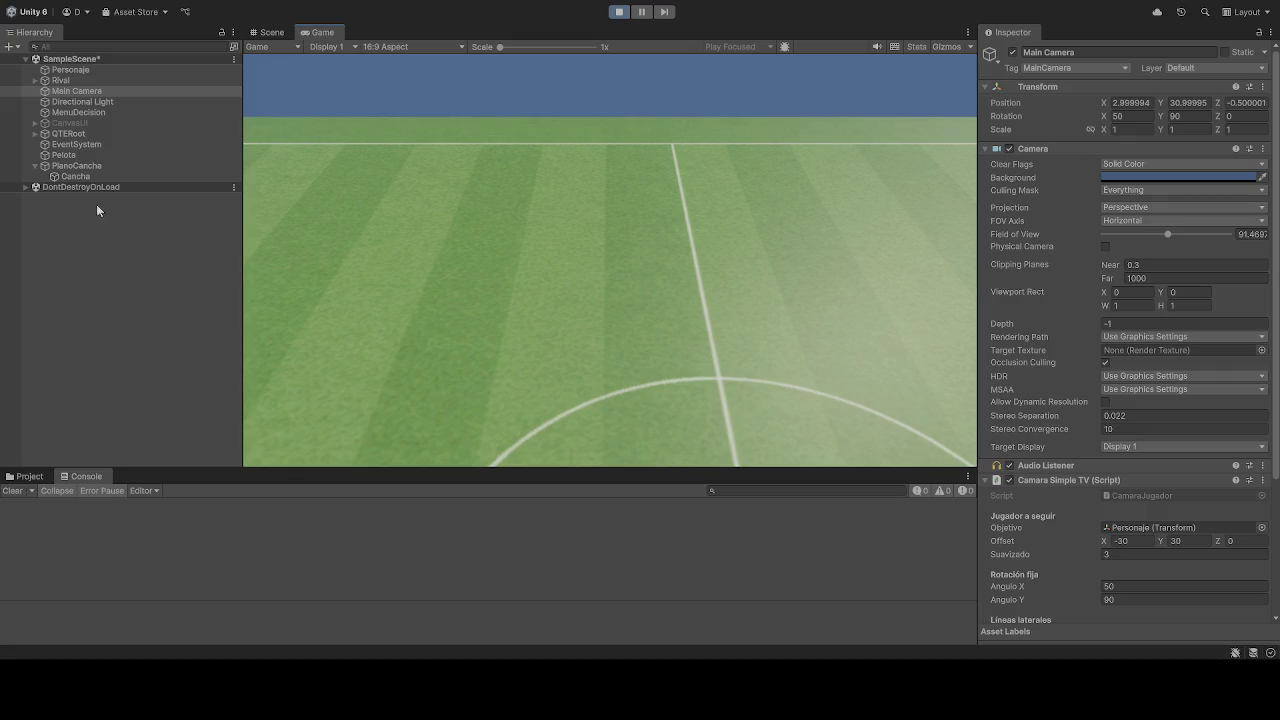
- Scroll the Main Camera's Inspector to the Camara Simple TV fields and start editing Offset X (-30)
left_click(72, 91)
scroll(1073, 525, "down", 1)
scroll(1073, 525, "down", 1)
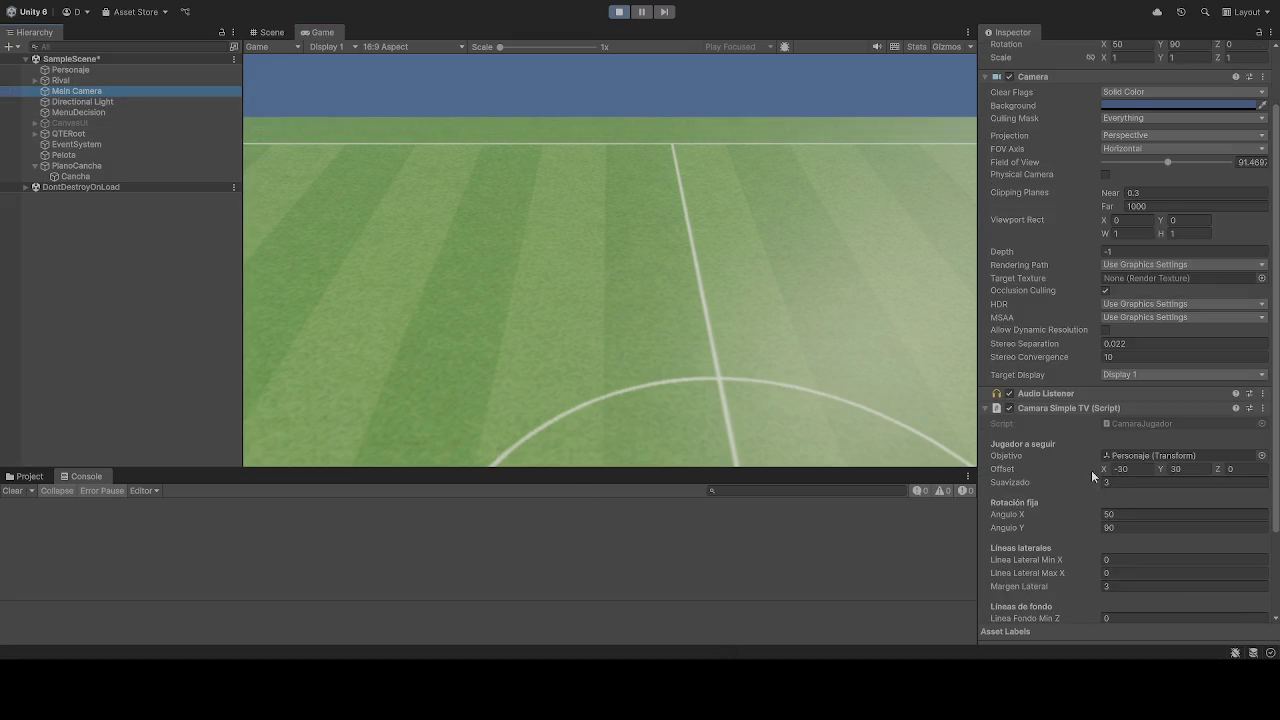
scroll(1094, 466, "down", 1)
mouse_move(45, 71)
left_mouse_down()
mouse_move(1007, 288)
mouse_move(1160, 422)
mouse_move(1120, 430)
mouse_move(1156, 474)
mouse_move(1137, 425)
left_mouse_up()
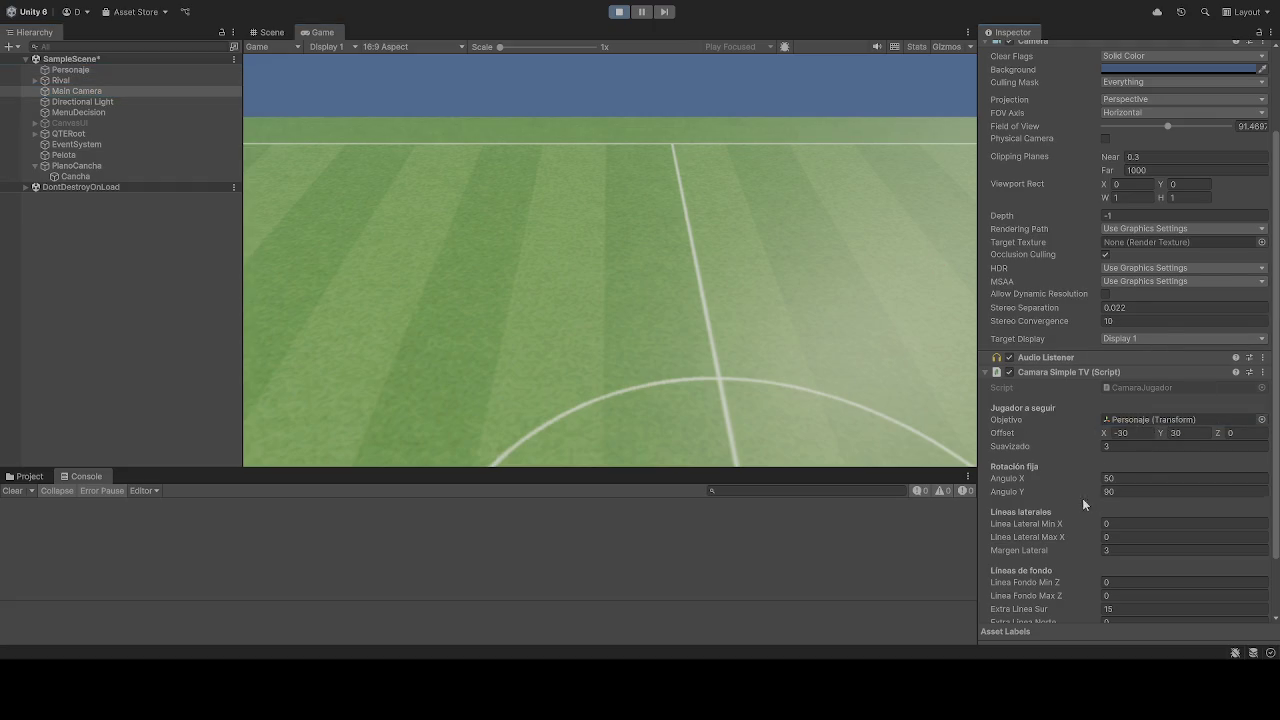
scroll(1082, 498, "down", 2)
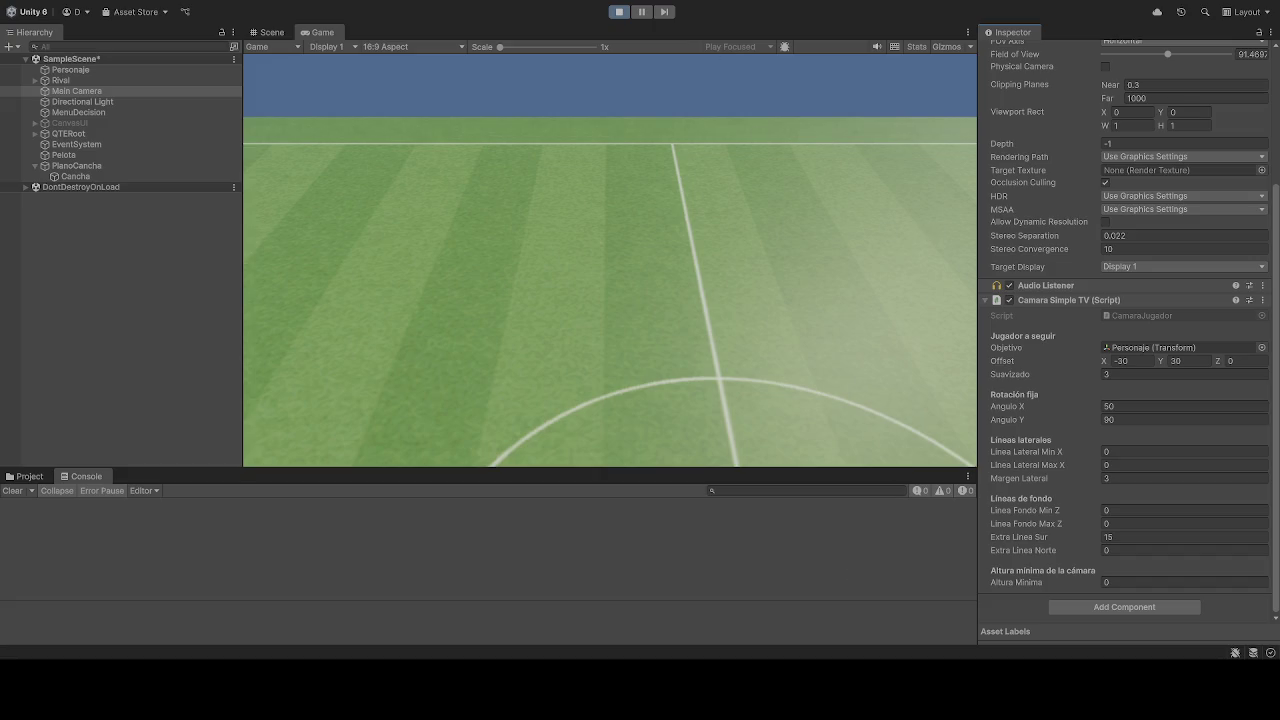
left_click(1132, 364)
type("-41")
key("BackSpace")
key("BackSpace")
key("BackSpace")
type("-30")
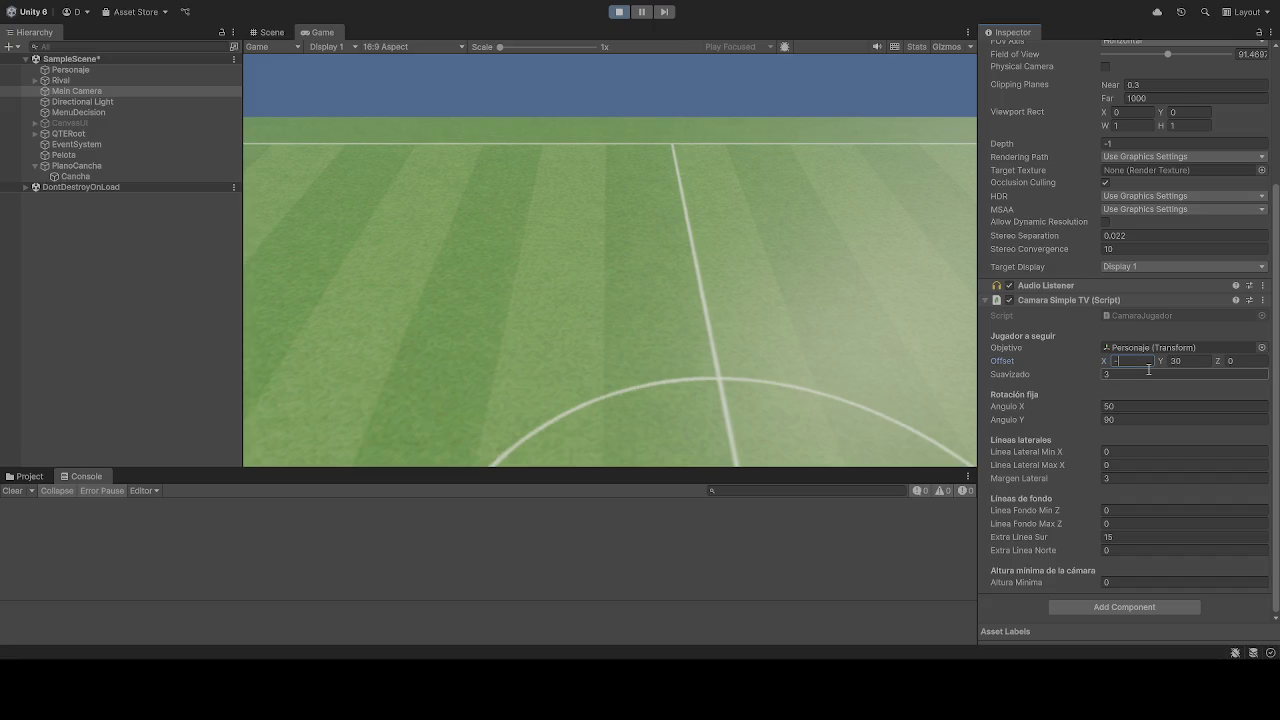
left_click(1183, 364)
type("300")
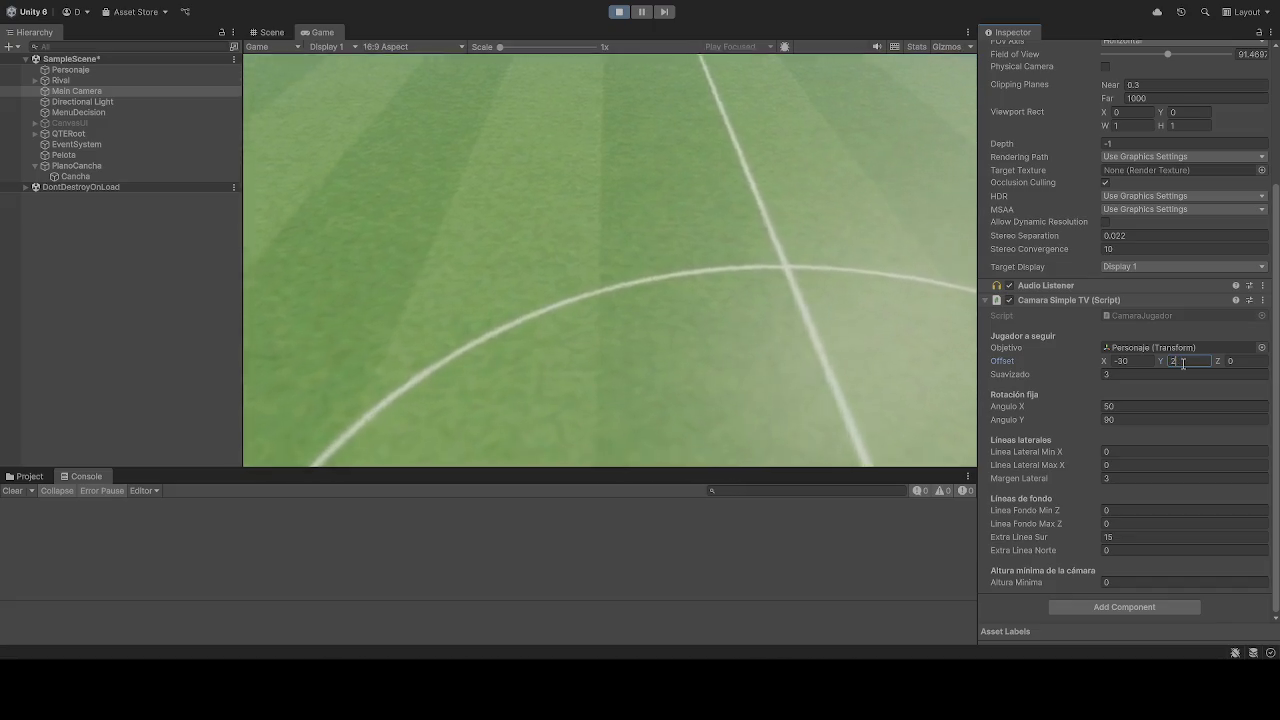
key("BackSpace")
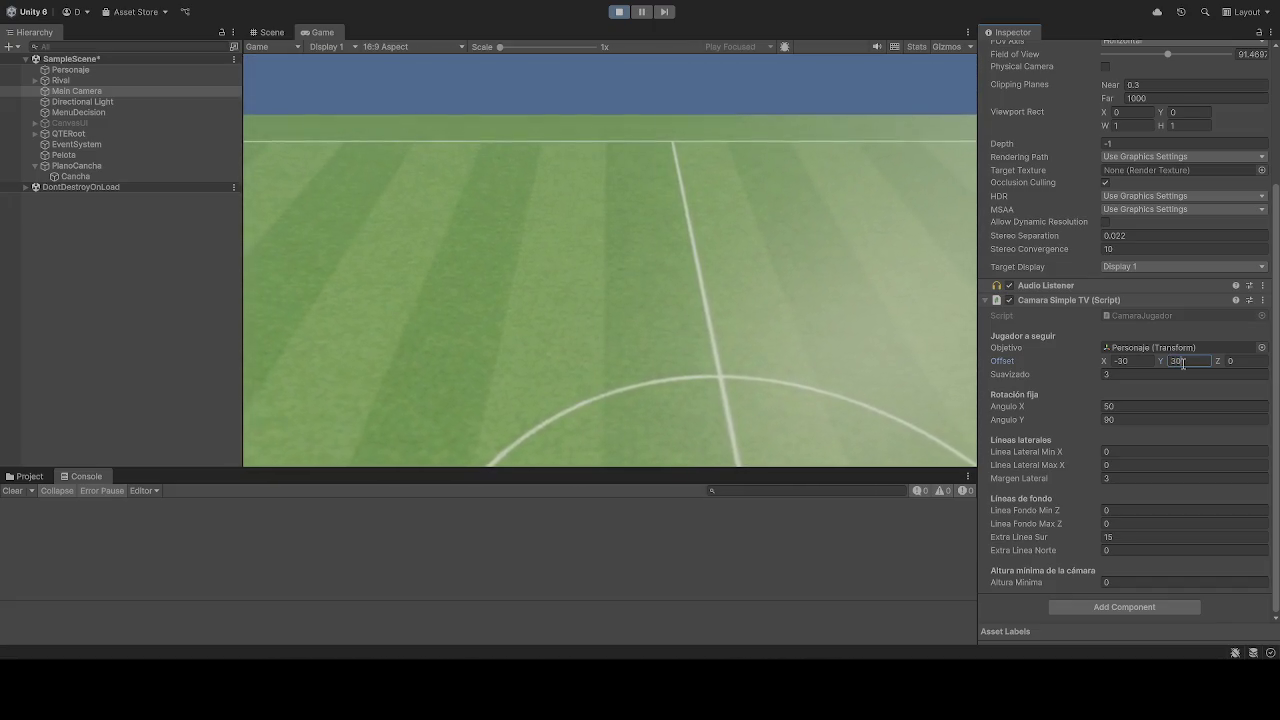
key("Return")
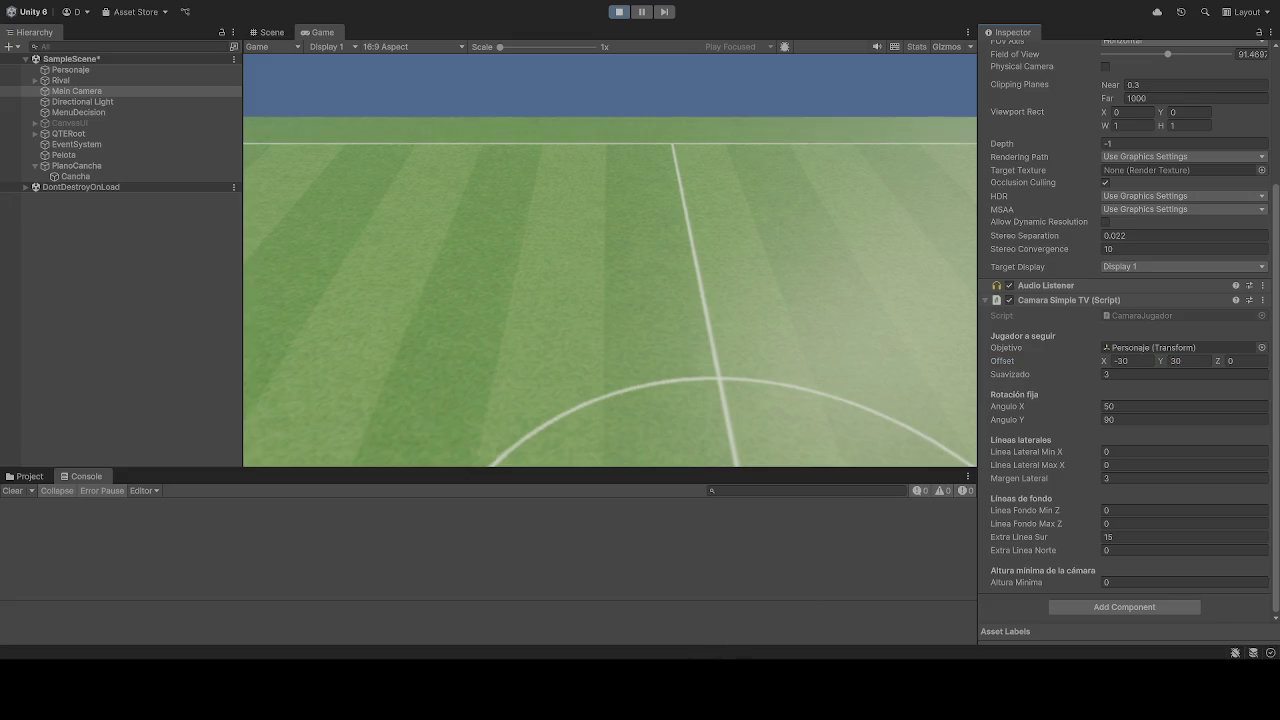